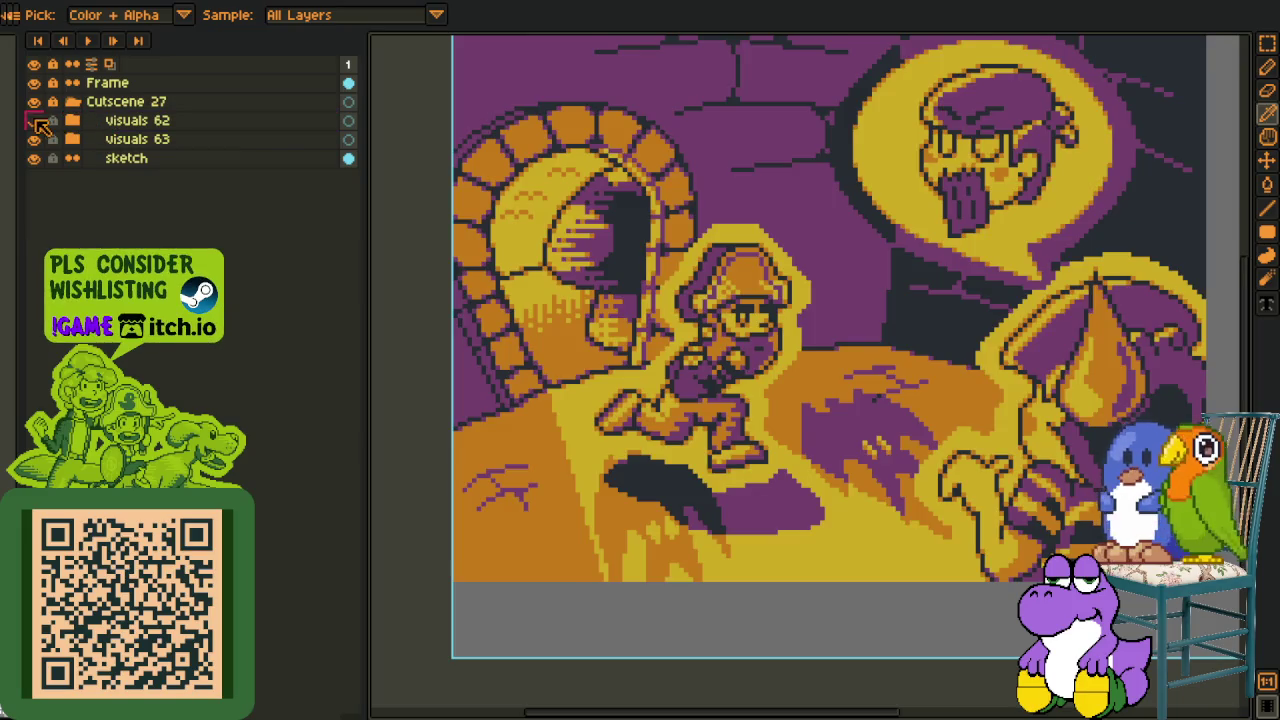
- Show the visuals 62 scene and add a new empty Layer 1 above the wall layer
{"action": "left_click", "coordinate": [72, 120]}
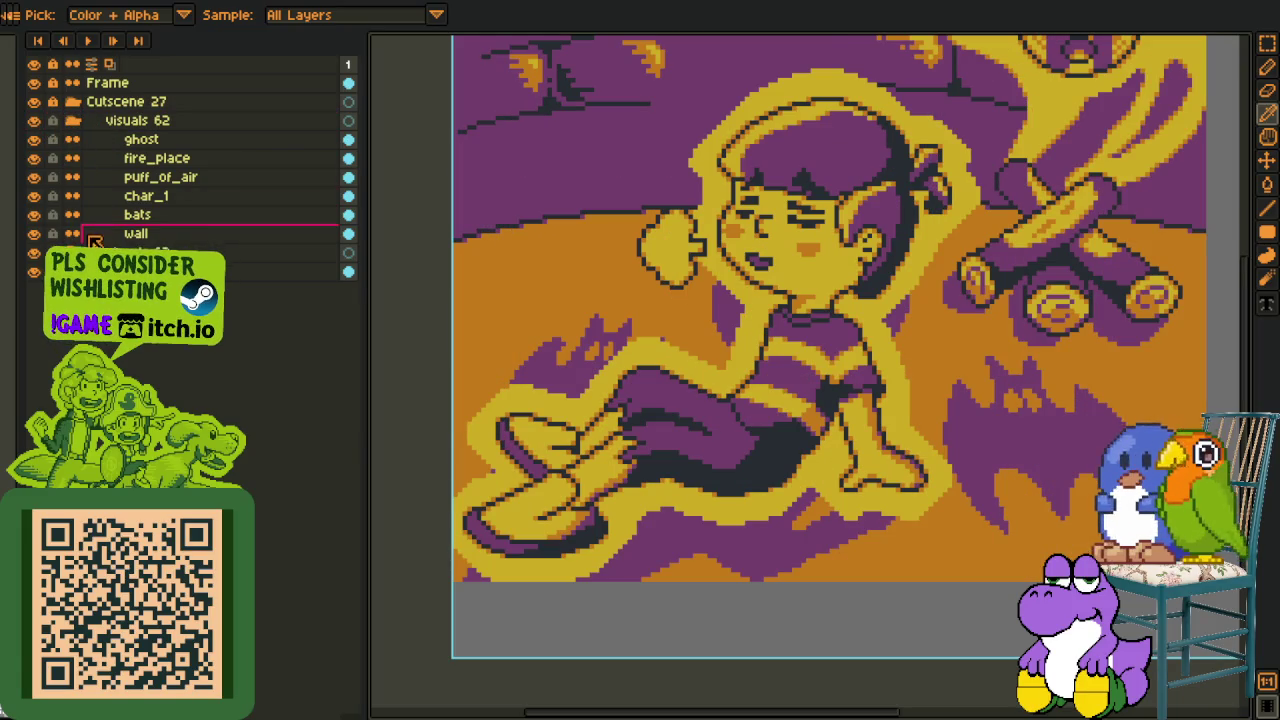
{"action": "right_click", "coordinate": [131, 236]}
{"action": "mouse_move", "coordinate": [230, 272]}
{"action": "left_click", "coordinate": [286, 271]}
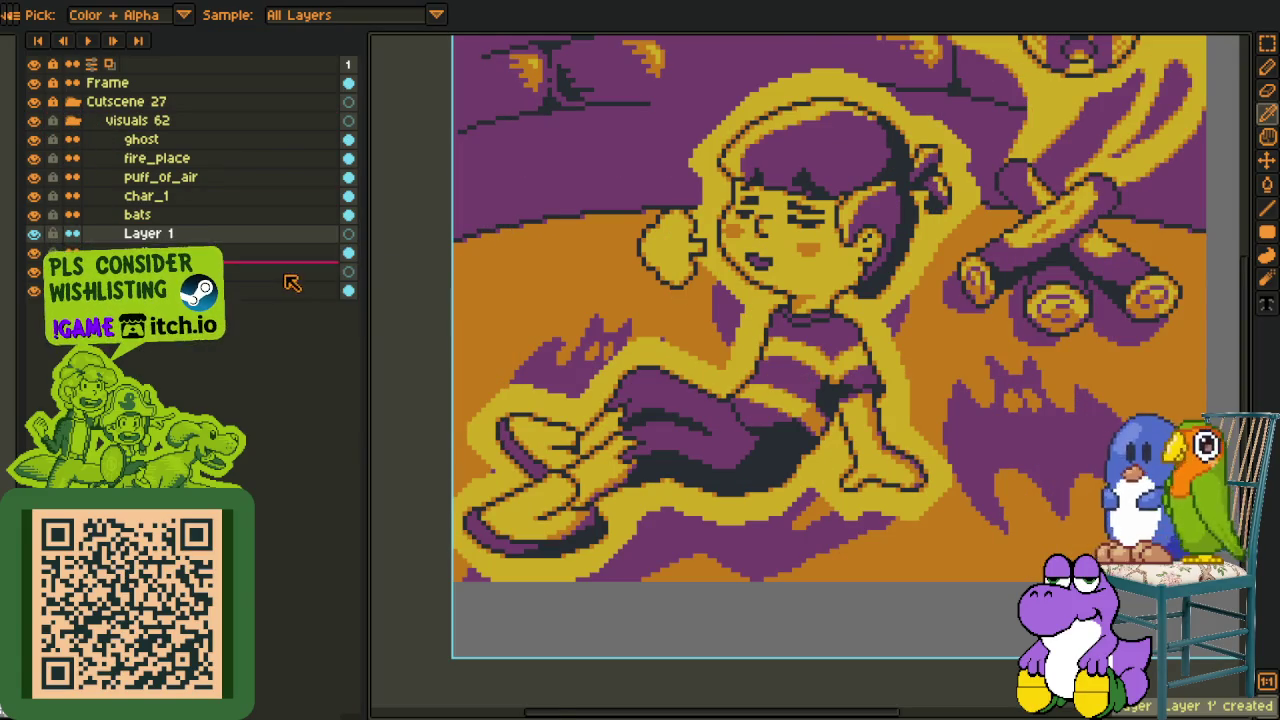
- With the pencil, zoom in on the girl and place a red pixel left of her face
{"action": "key", "text": "b"}
{"action": "scroll", "coordinate": [524, 262], "scroll_direction": "up", "scroll_amount": 1}
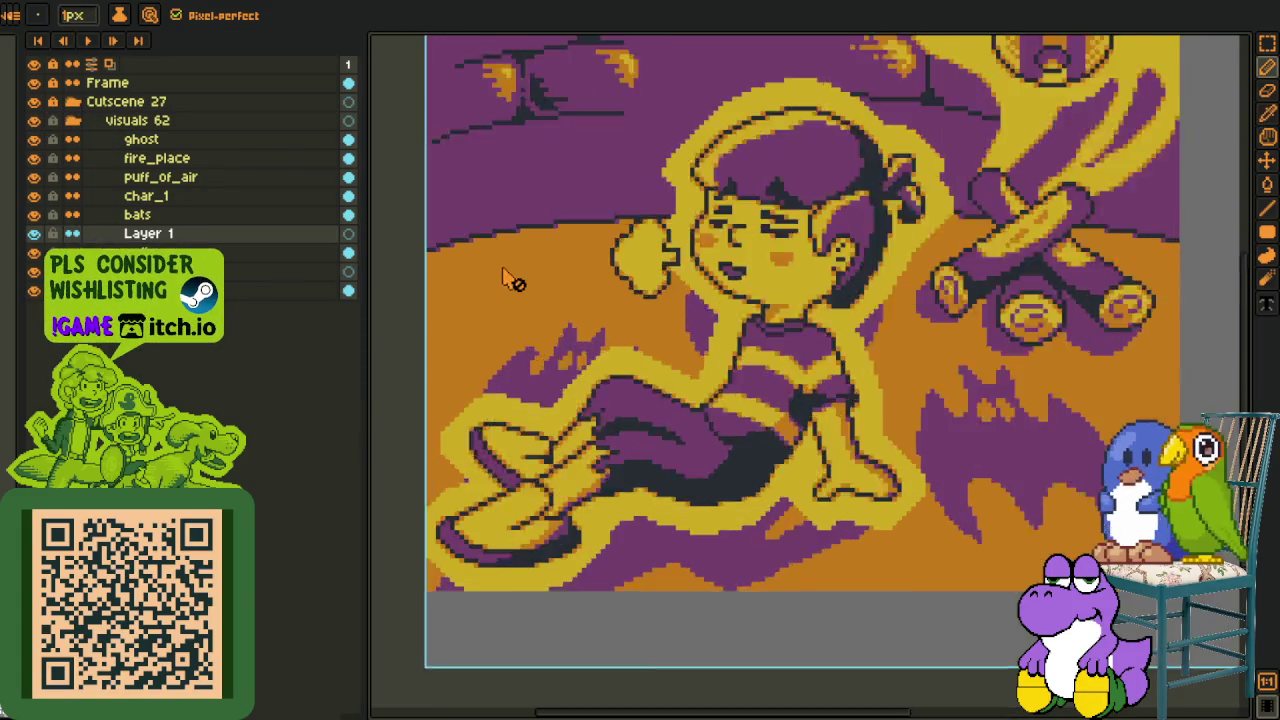
{"action": "scroll", "coordinate": [505, 282], "scroll_direction": "up", "scroll_amount": 1}
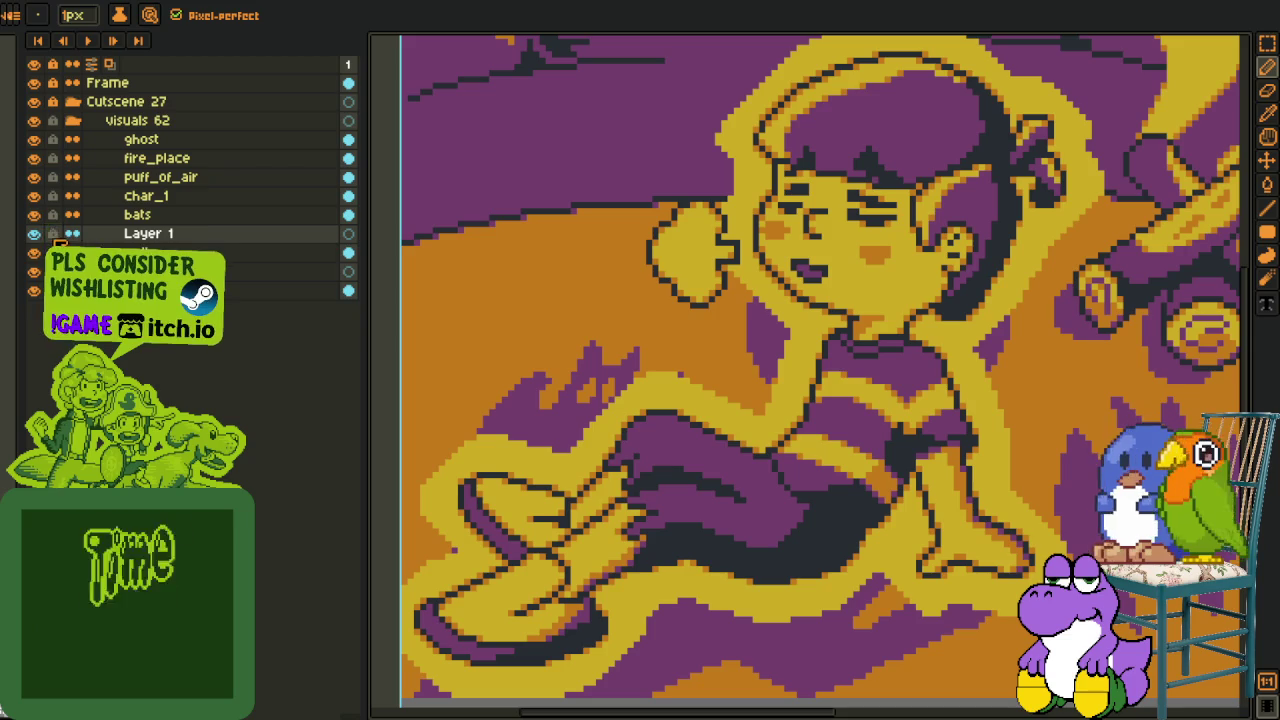
{"action": "scroll", "coordinate": [520, 337], "scroll_direction": "down", "scroll_amount": 1}
{"action": "key", "text": "i"}
{"action": "scroll", "coordinate": [520, 337], "scroll_direction": "down", "scroll_amount": 1}
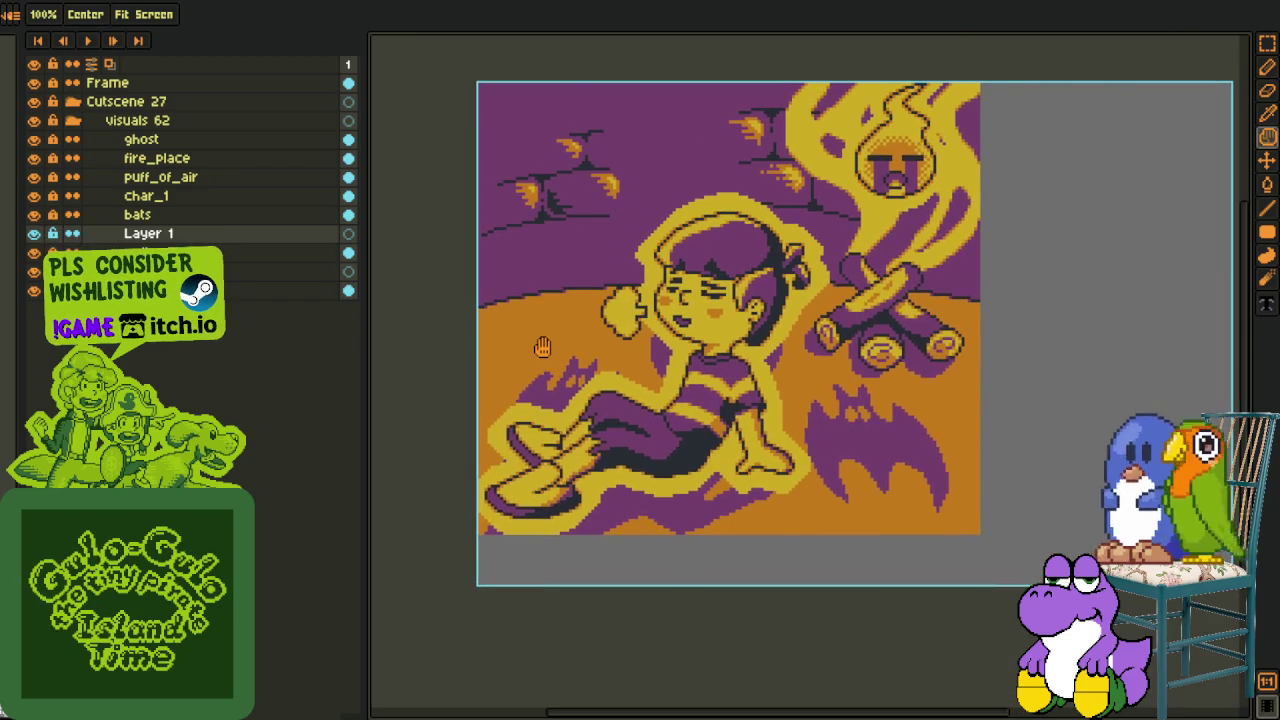
{"action": "scroll", "coordinate": [498, 331], "scroll_direction": "up", "scroll_amount": 1}
{"action": "key", "text": "b"}
{"action": "scroll", "coordinate": [480, 319], "scroll_direction": "up", "scroll_amount": 1}
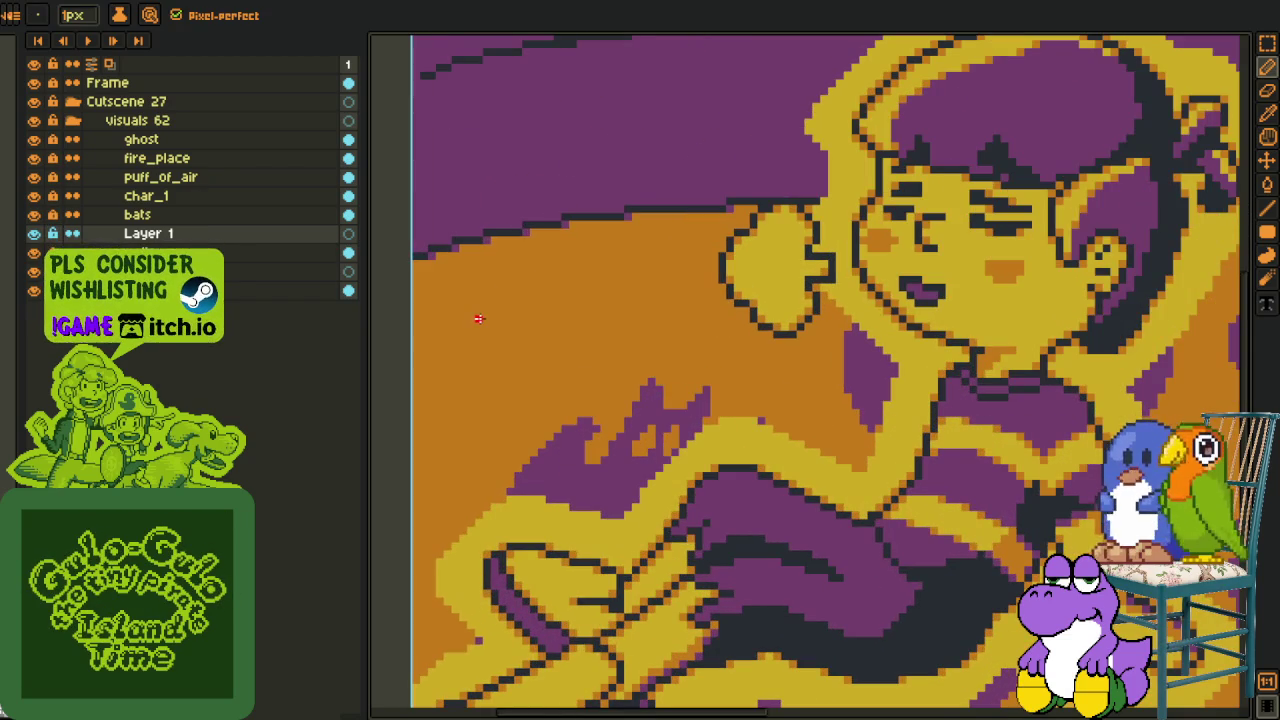
{"action": "left_click", "coordinate": [506, 302]}
- Draw two red sketch lines, one above the other, left of the girl's face
{"action": "left_click_drag", "start_coordinate": [479, 324], "coordinate": [651, 285]}
{"action": "left_click_drag", "start_coordinate": [487, 376], "coordinate": [700, 342]}
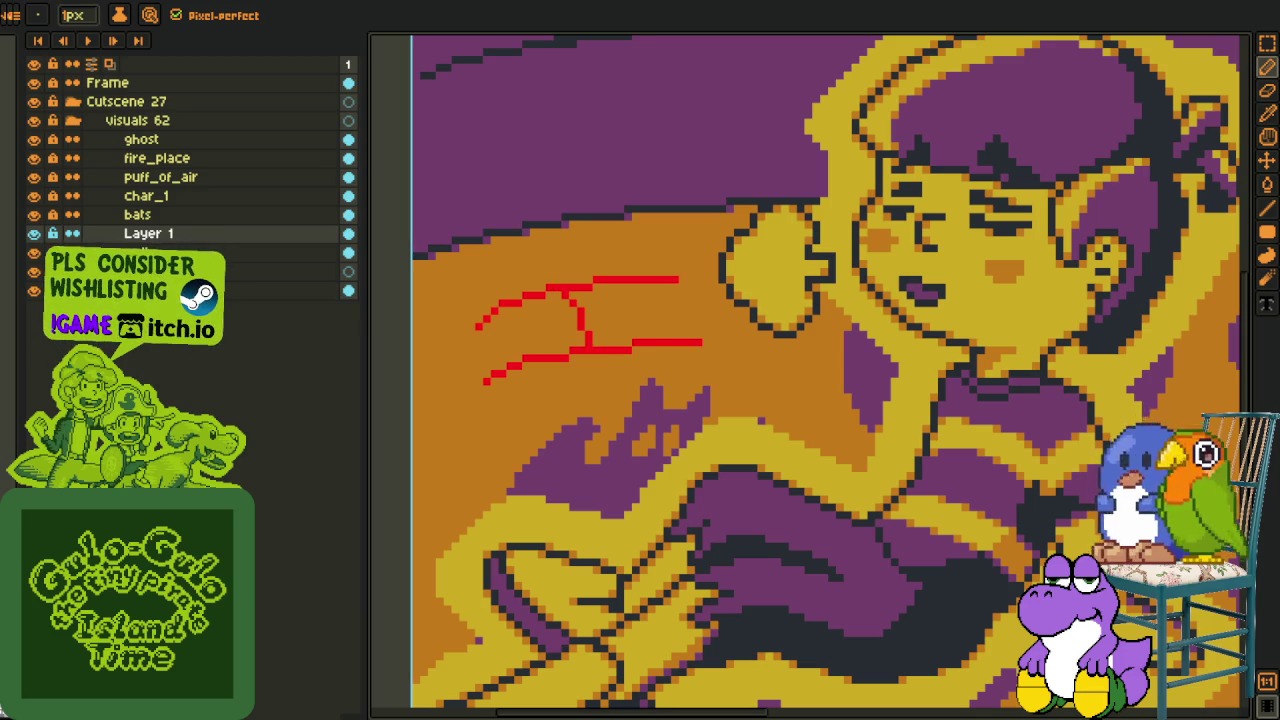
{"action": "scroll", "coordinate": [582, 293], "scroll_direction": "up", "scroll_amount": 1}
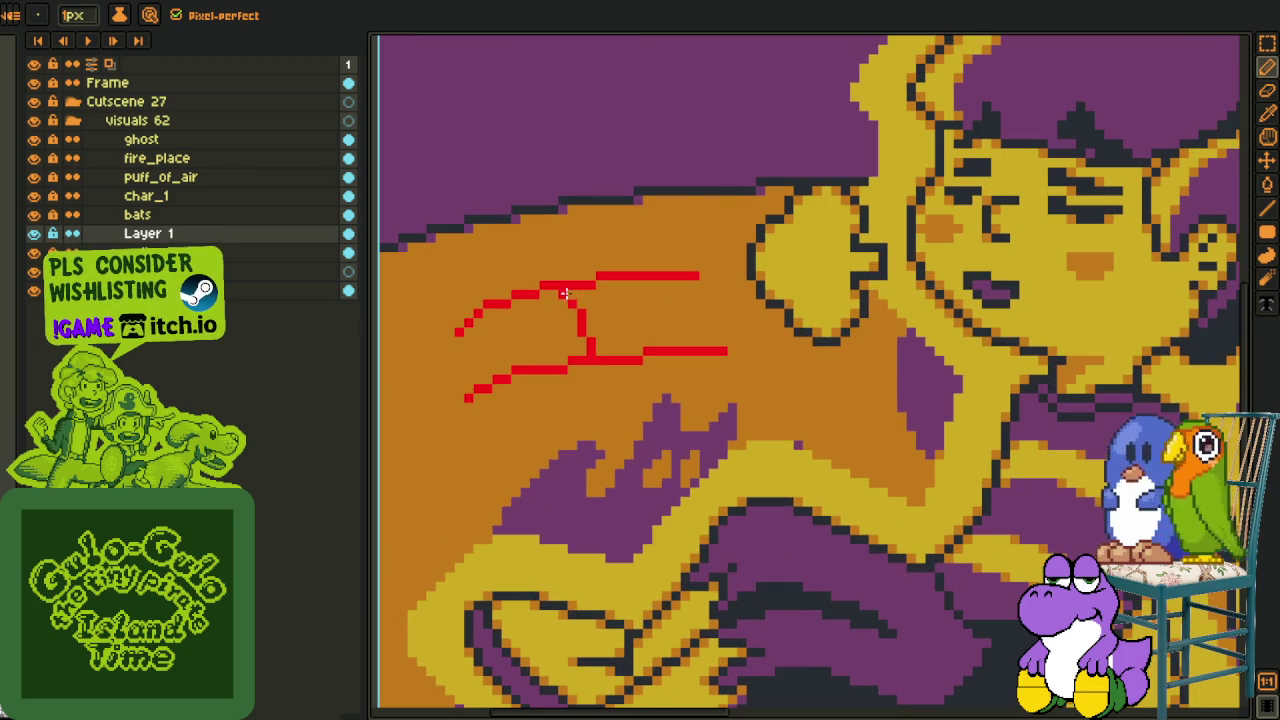
- Zoom out and pan to check the sketch, then return to the pencil
{"action": "scroll", "coordinate": [590, 352], "scroll_direction": "down", "scroll_amount": 1}
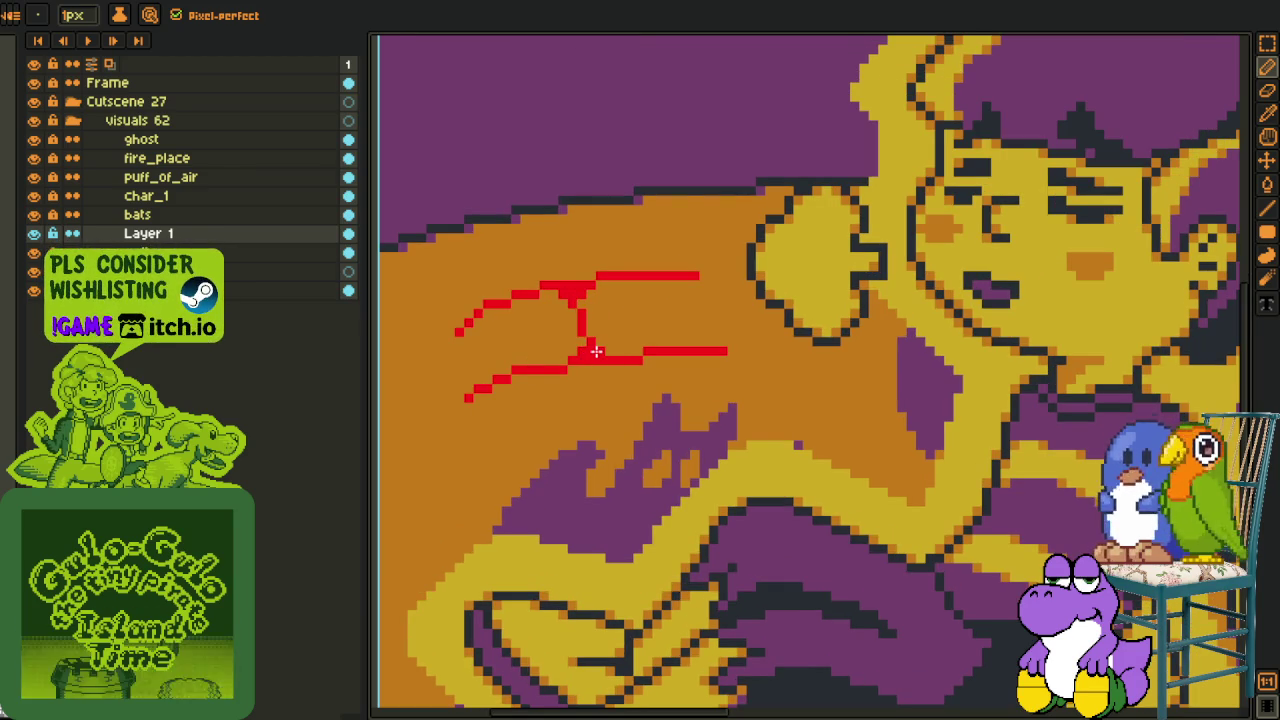
{"action": "scroll", "coordinate": [600, 355], "scroll_direction": "down", "scroll_amount": 2}
{"action": "scroll", "coordinate": [620, 358], "scroll_direction": "down", "scroll_amount": 2}
{"action": "scroll", "coordinate": [639, 362], "scroll_direction": "down", "scroll_amount": 2}
{"action": "left_click_drag", "start_coordinate": [639, 362], "coordinate": [670, 360]}
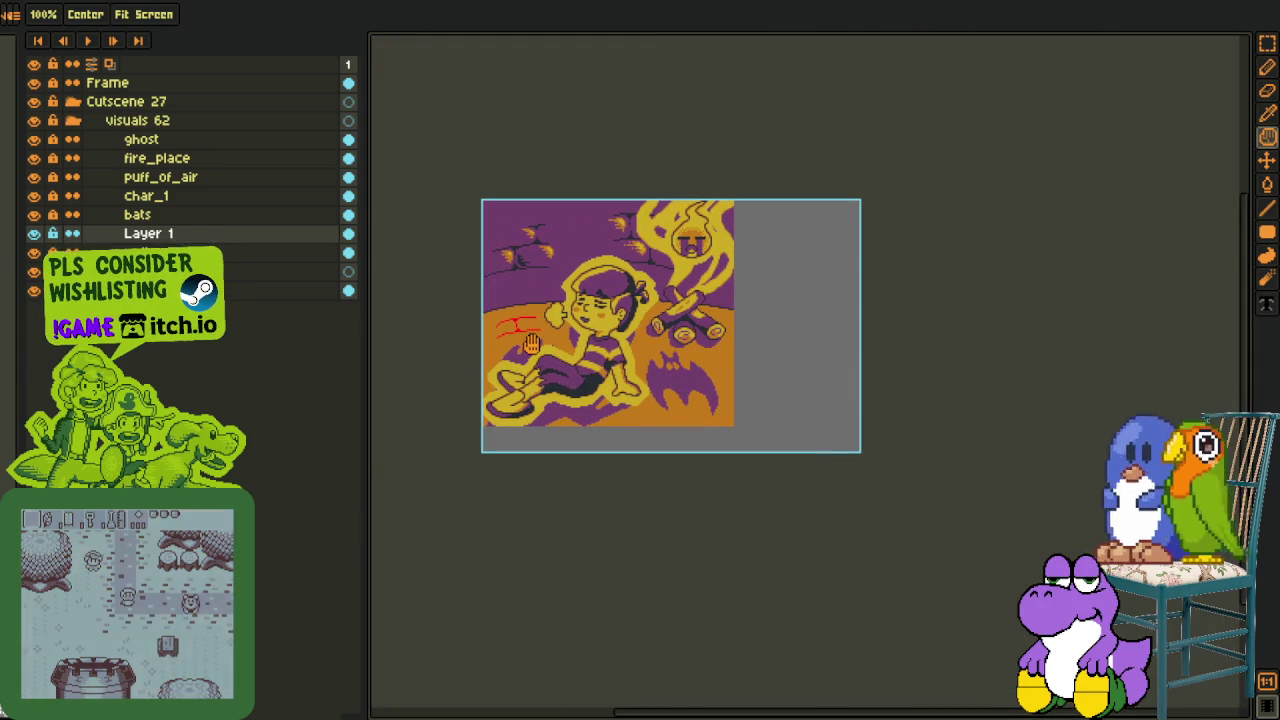
{"action": "scroll", "coordinate": [530, 350], "scroll_direction": "up", "scroll_amount": 3}
{"action": "left_click_drag", "start_coordinate": [527, 355], "coordinate": [538, 370]}
{"action": "key", "text": "b"}
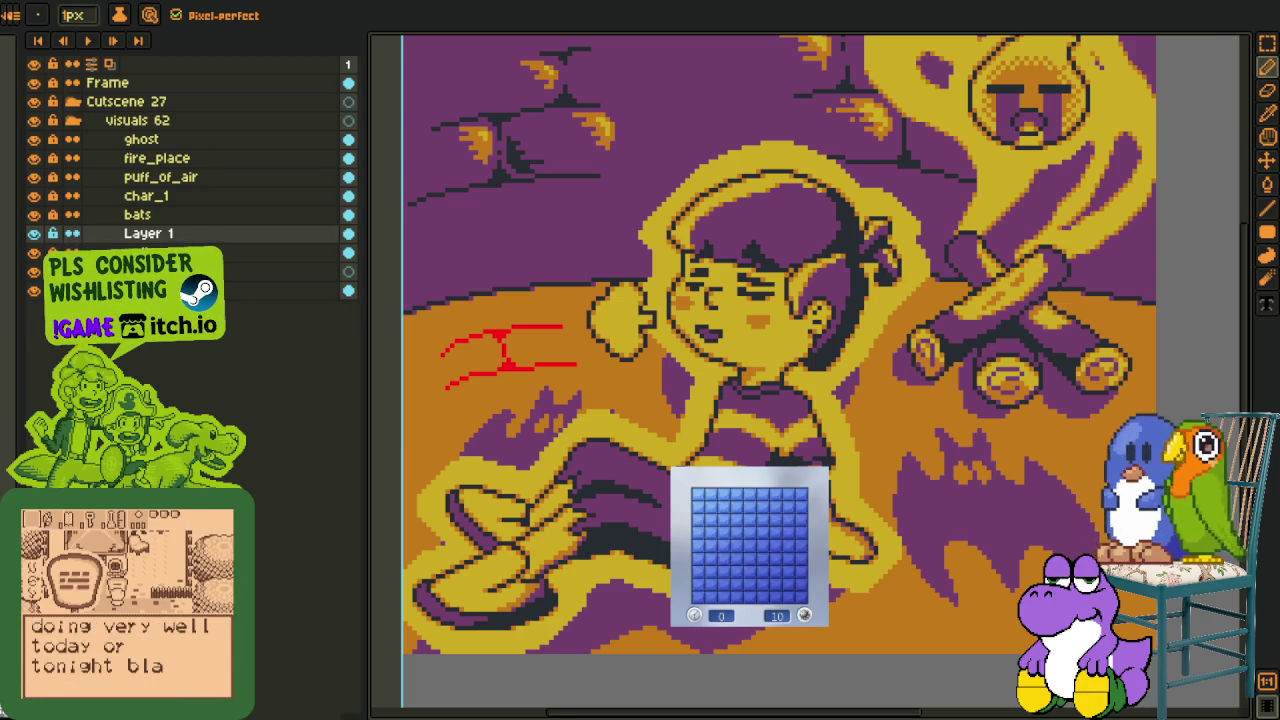
- Play the first Minesweeper board, uncovering cells and flagging five suspected mines
{"action": "left_click", "coordinate": [729, 562]}
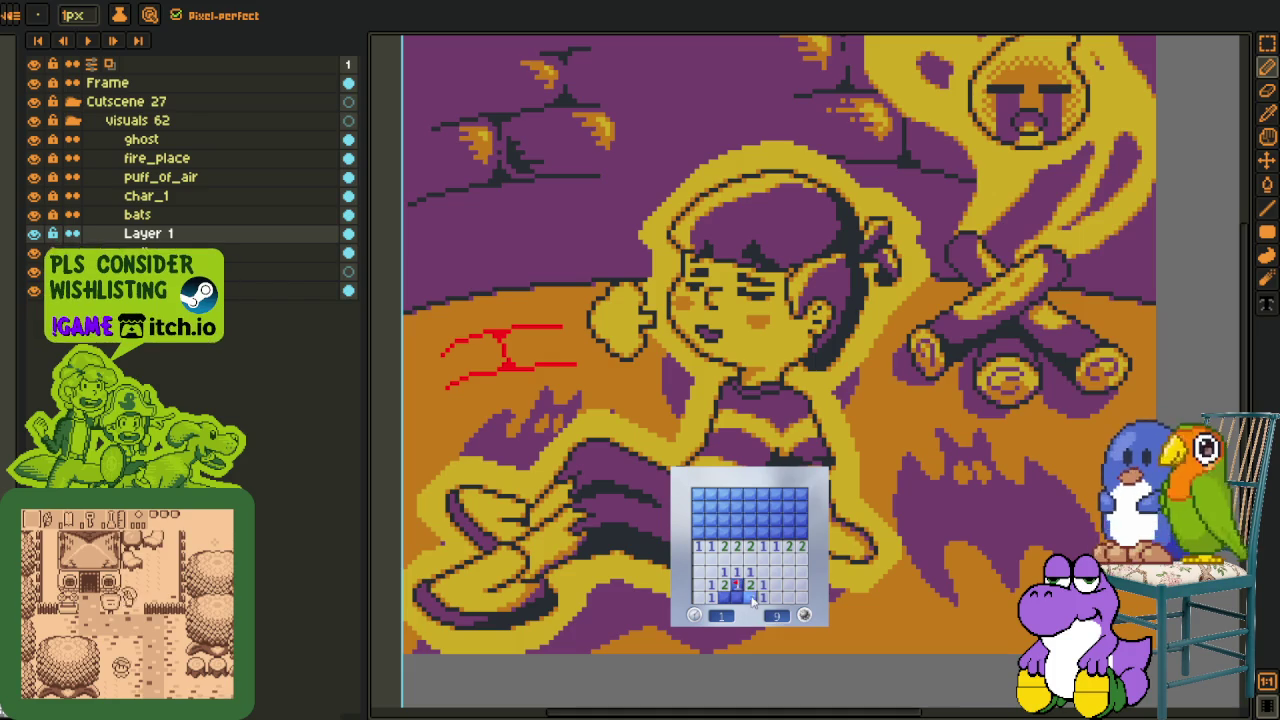
{"action": "left_click", "coordinate": [775, 537]}
{"action": "right_click", "coordinate": [788, 532]}
{"action": "right_click", "coordinate": [800, 532]}
{"action": "left_click", "coordinate": [788, 500]}
{"action": "right_click", "coordinate": [748, 532]}
{"action": "right_click", "coordinate": [736, 532]}
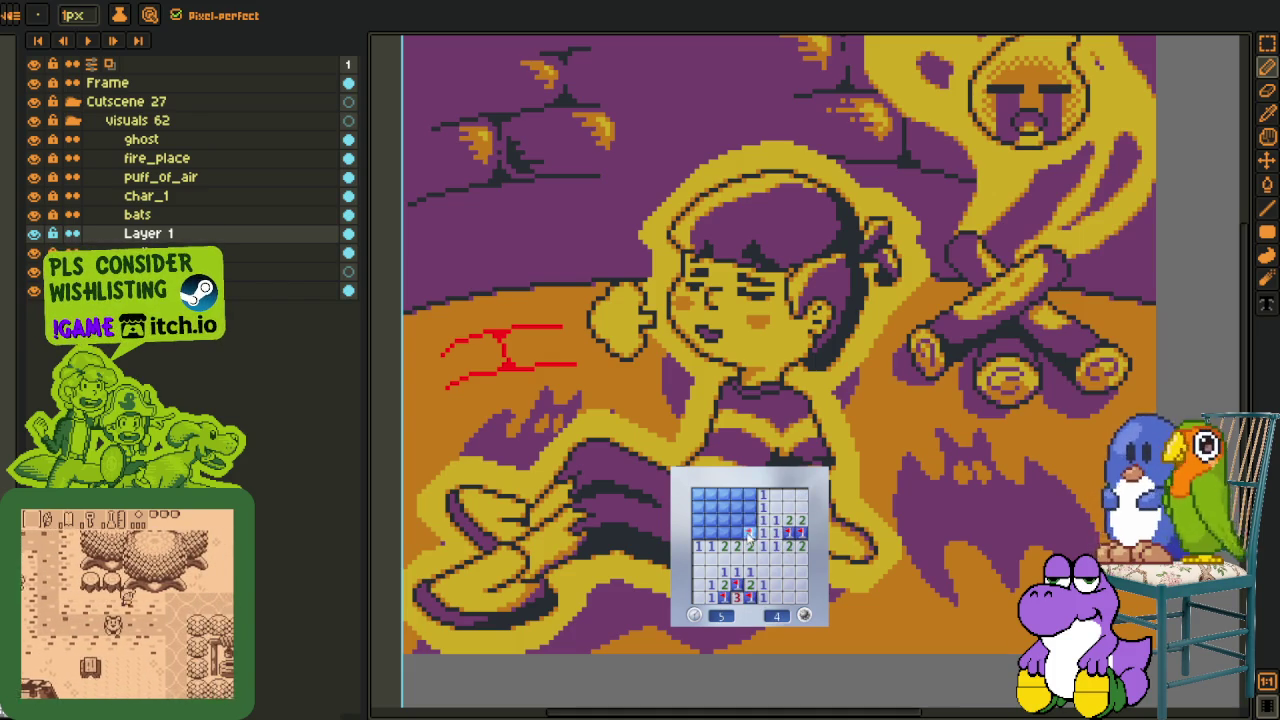
{"action": "left_click", "coordinate": [724, 510]}
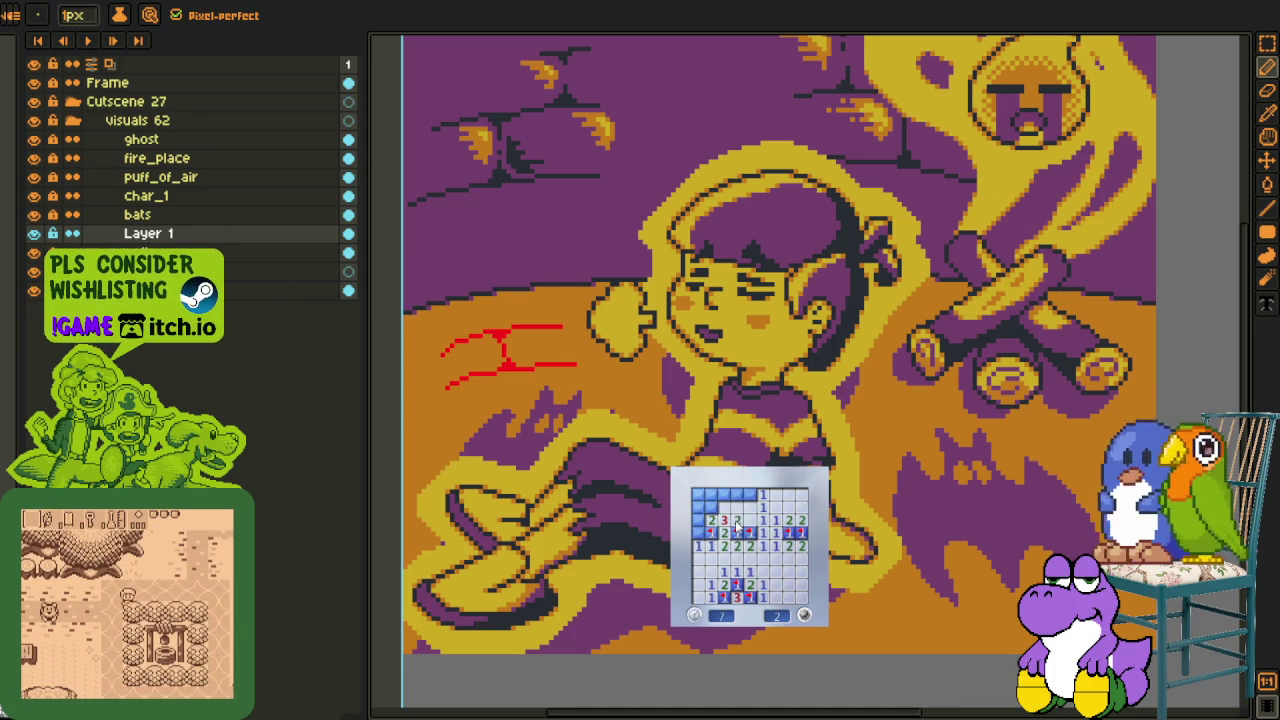
{"action": "right_click", "coordinate": [710, 508]}
{"action": "left_click", "coordinate": [745, 497]}
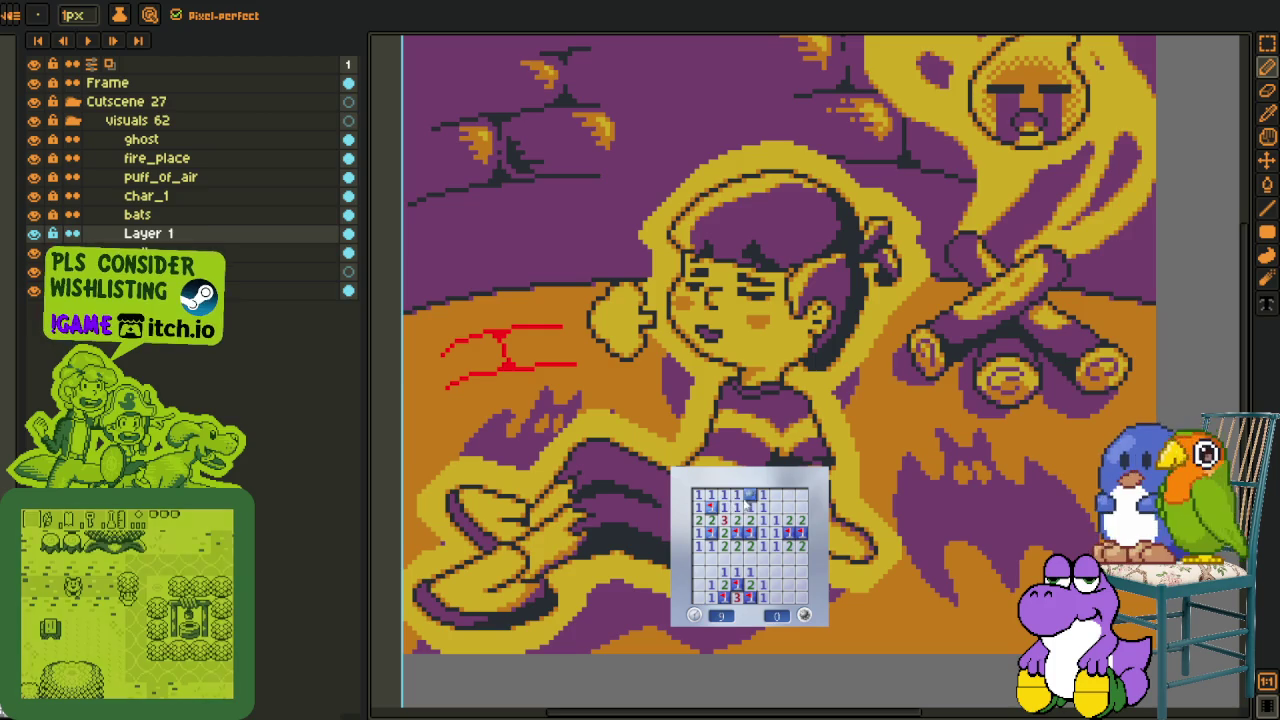
- Start a second game, flagging six mines and uncovering the top and lower-right cells
{"action": "left_click", "coordinate": [786, 592]}
{"action": "left_click", "coordinate": [730, 552]}
{"action": "right_click", "coordinate": [750, 518]}
{"action": "right_click", "coordinate": [762, 518]}
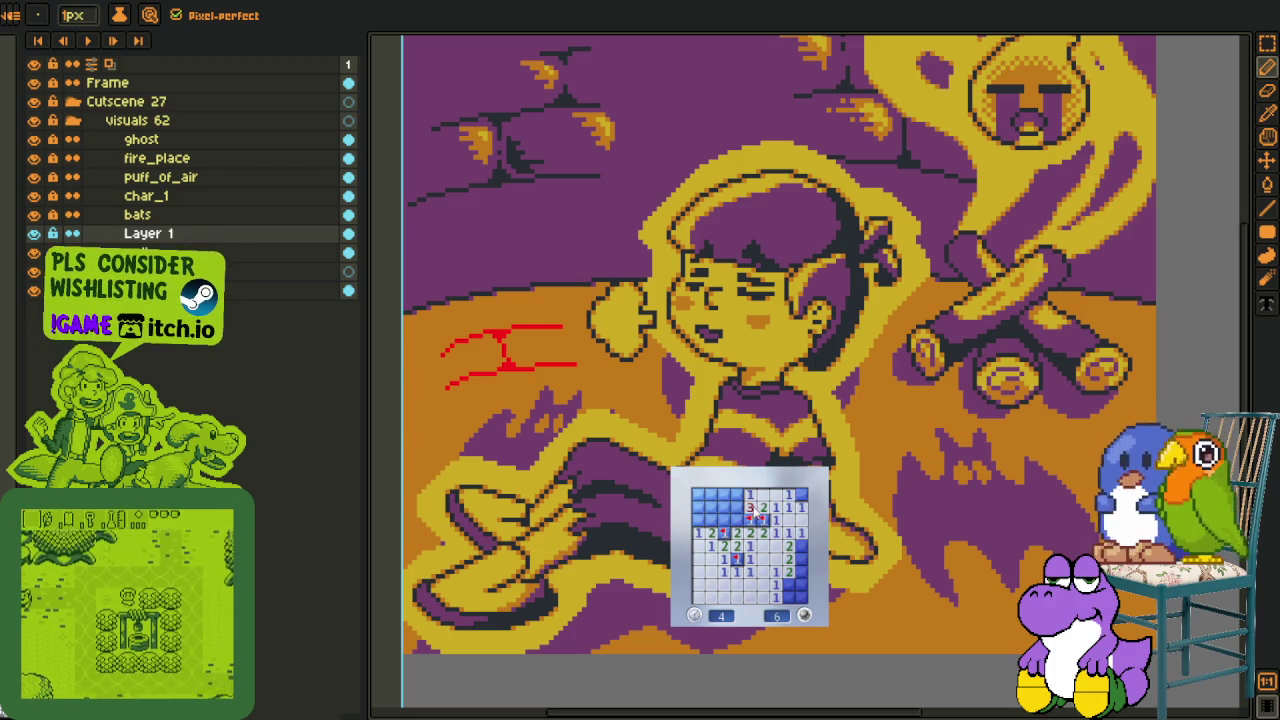
{"action": "left_click", "coordinate": [732, 508]}
{"action": "right_click", "coordinate": [736, 494]}
{"action": "left_click", "coordinate": [704, 494]}
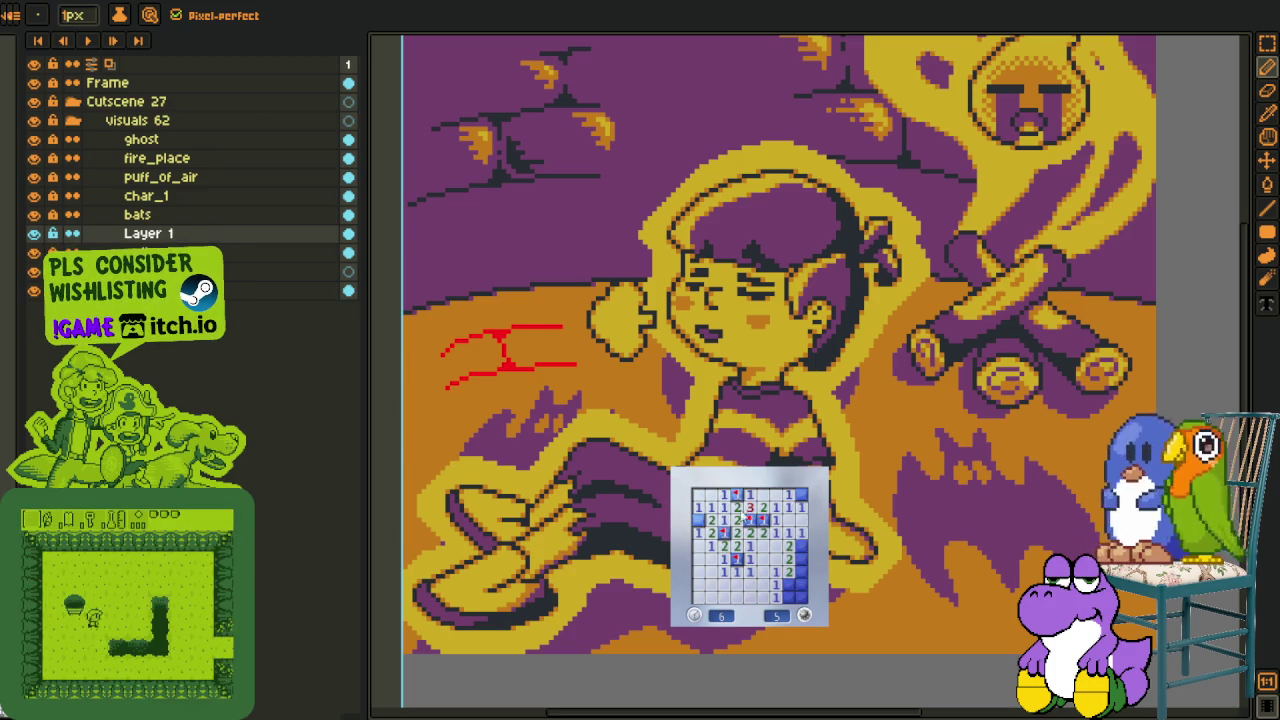
{"action": "right_click", "coordinate": [802, 558]}
{"action": "right_click", "coordinate": [801, 546]}
{"action": "left_click", "coordinate": [789, 571]}
{"action": "right_click", "coordinate": [789, 583]}
{"action": "left_click", "coordinate": [798, 596]}
- Start a third game, uncovering the right side and flagging four mines there
{"action": "left_click", "coordinate": [797, 606]}
{"action": "left_click", "coordinate": [776, 588]}
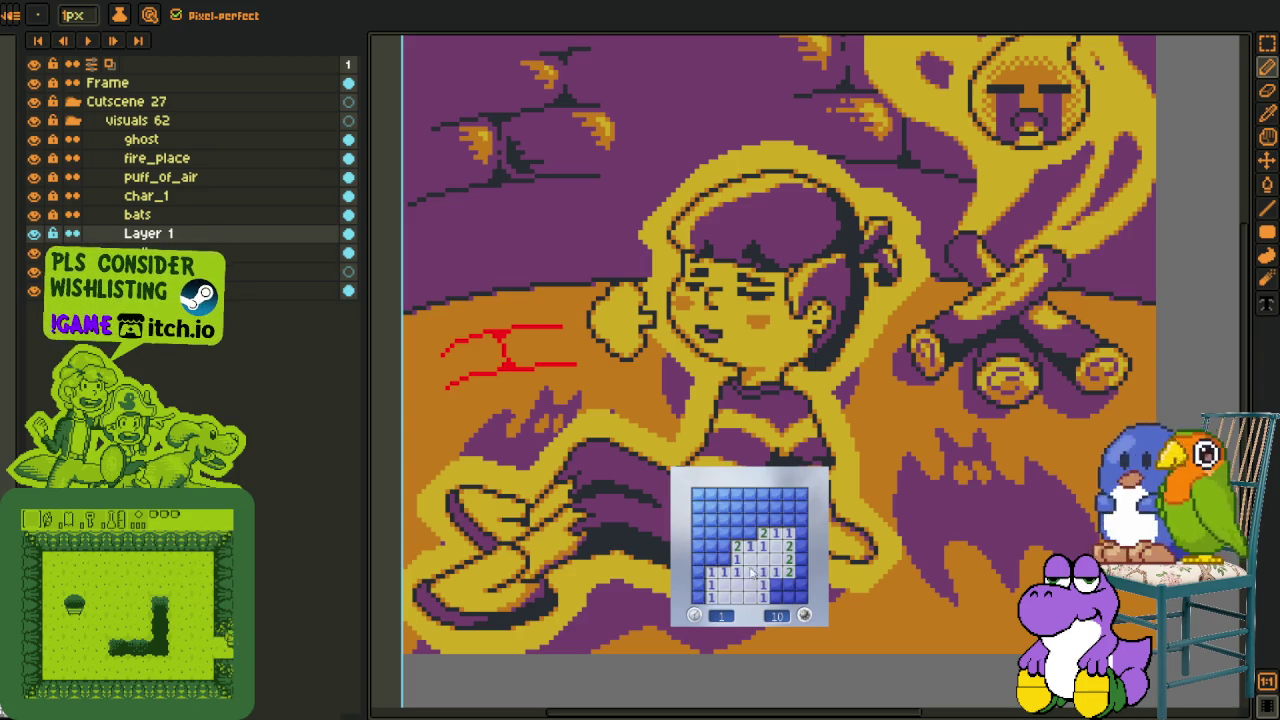
{"action": "right_click", "coordinate": [776, 584]}
{"action": "left_click", "coordinate": [784, 598]}
{"action": "left_click", "coordinate": [800, 580]}
{"action": "right_click", "coordinate": [800, 557]}
{"action": "right_click", "coordinate": [800, 546]}
{"action": "left_click", "coordinate": [780, 512]}
{"action": "right_click", "coordinate": [762, 520]}
- Flag a top-row mine and clear the remaining left and top-left cells
{"action": "left_click", "coordinate": [752, 538]}
{"action": "left_click", "coordinate": [758, 524]}
{"action": "right_click", "coordinate": [788, 494]}
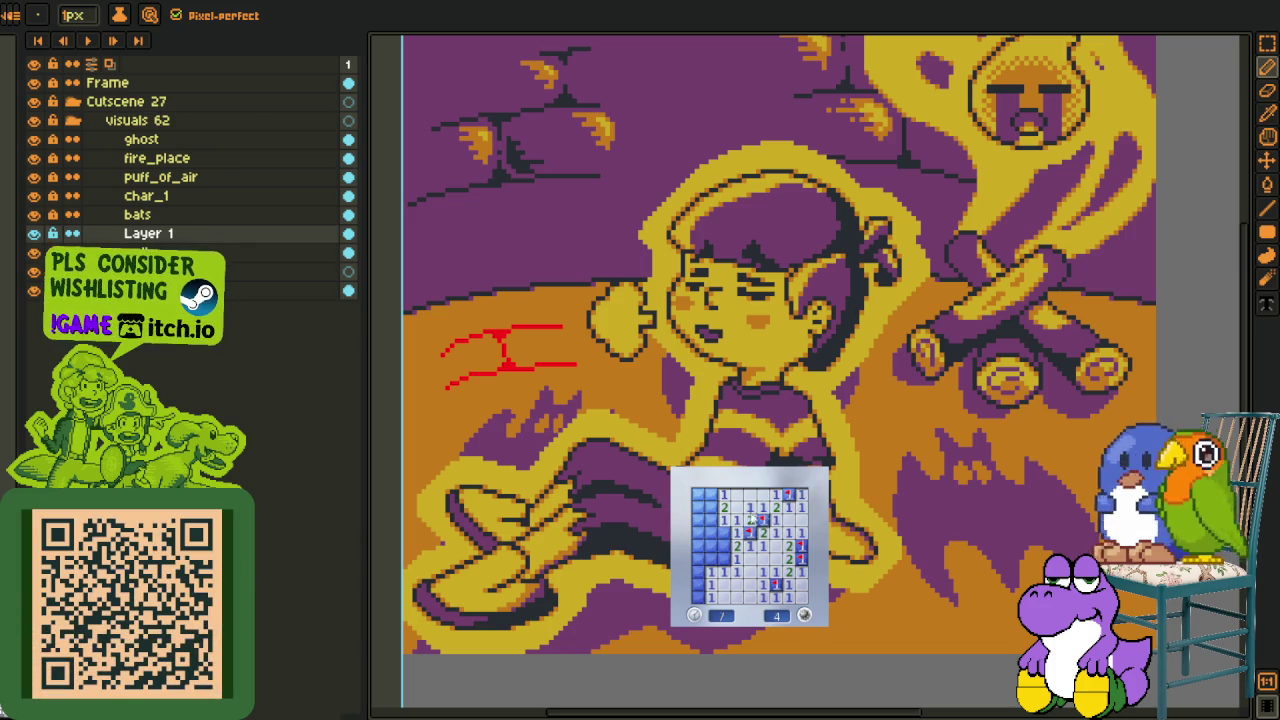
{"action": "left_click", "coordinate": [737, 538]}
{"action": "left_click", "coordinate": [720, 566]}
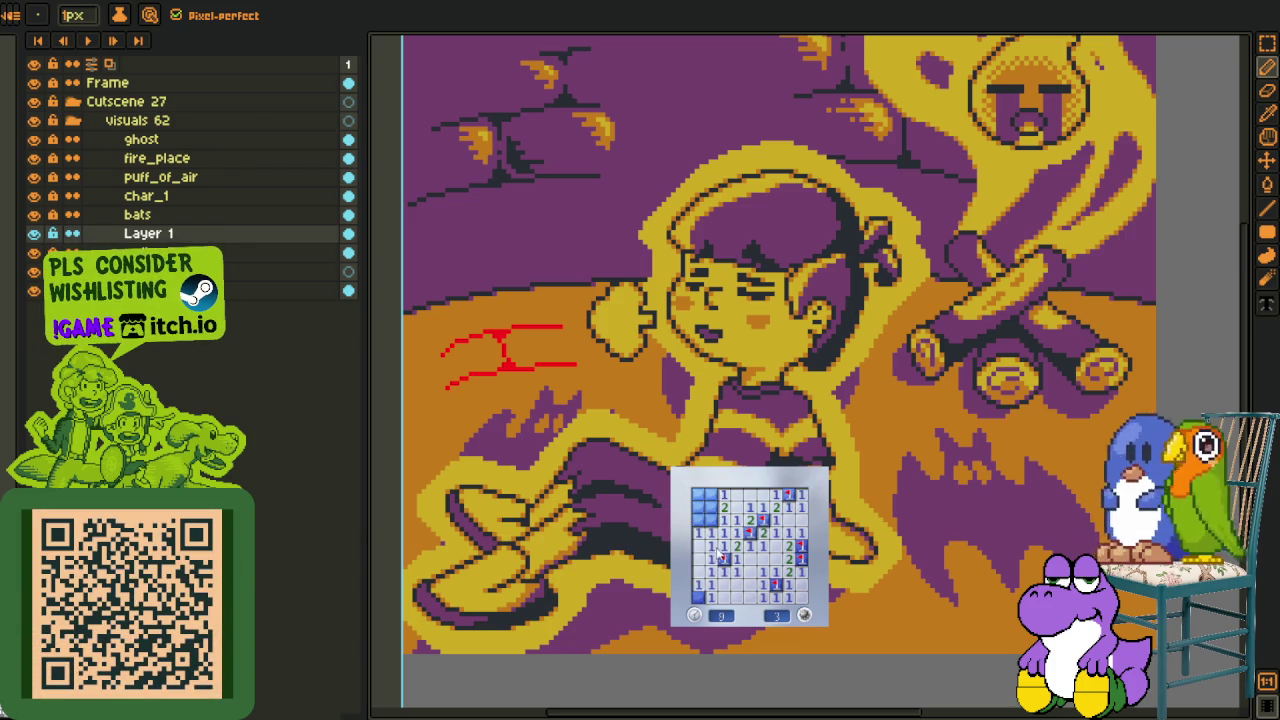
{"action": "left_click", "coordinate": [719, 551]}
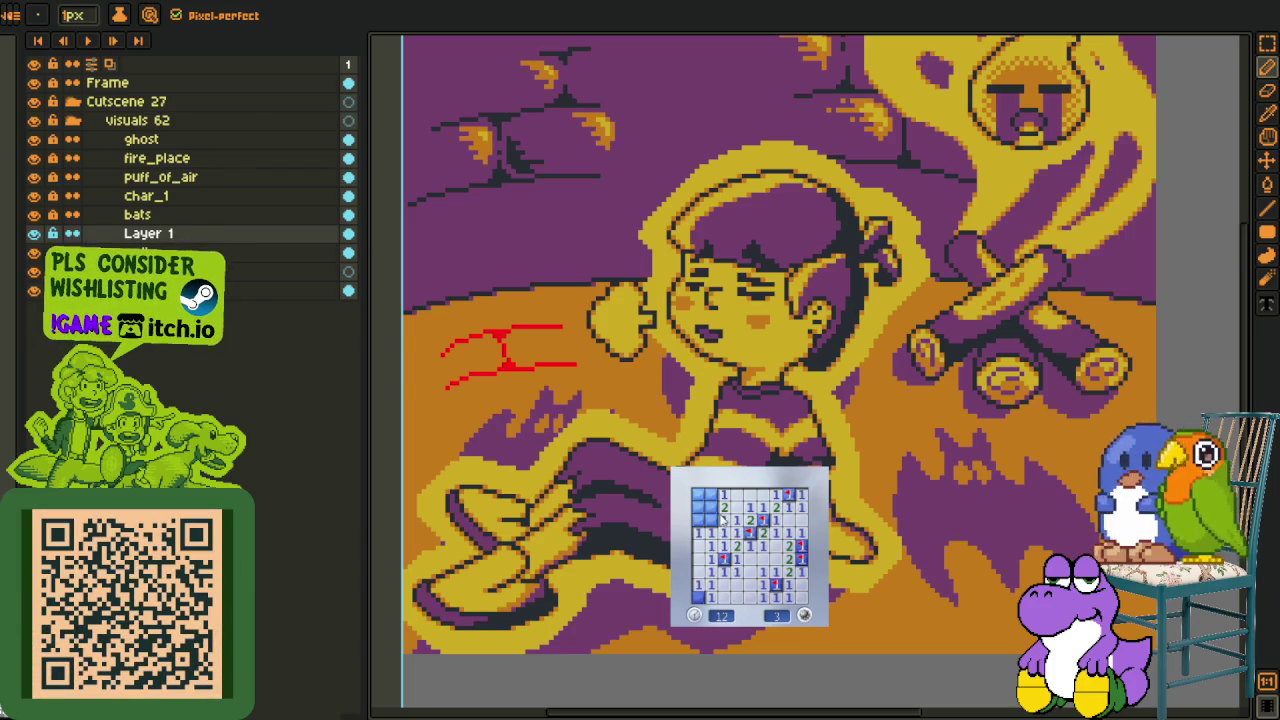
{"action": "left_click", "coordinate": [715, 500]}
{"action": "left_click", "coordinate": [700, 508]}
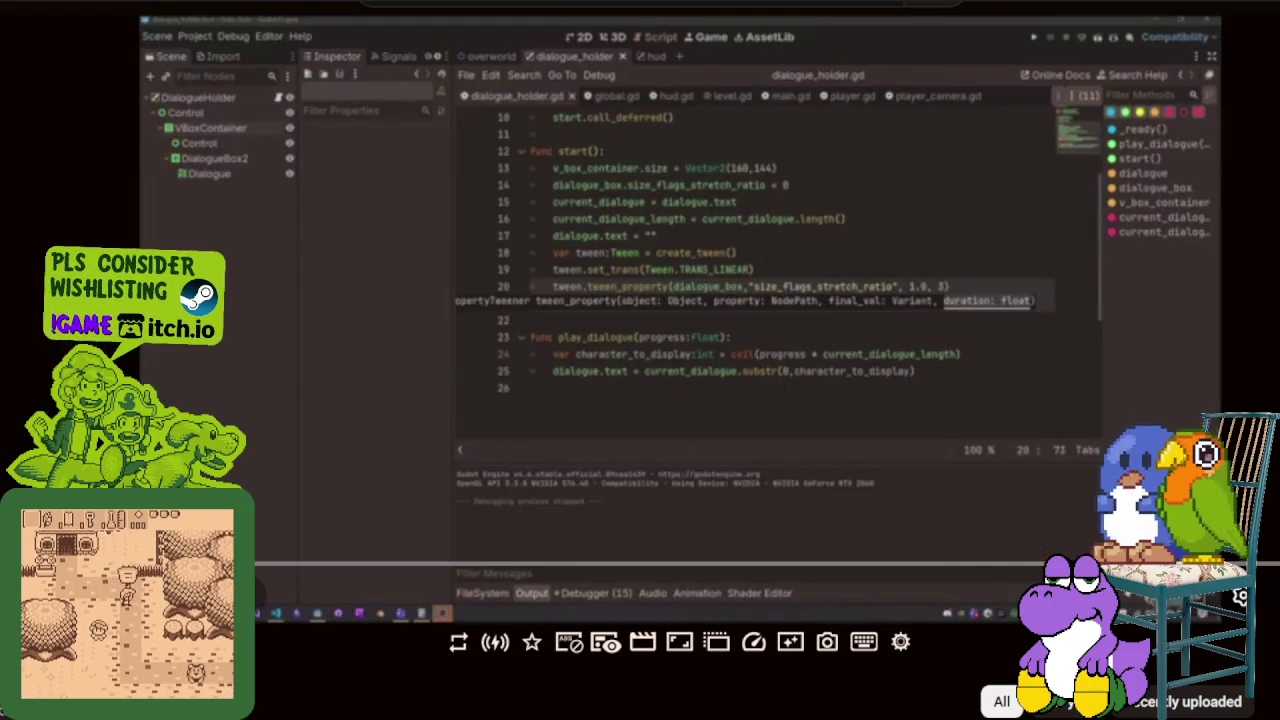
- Run the game with F6 to preview the stretching dialogue box
{"action": "key", "text": "F6"}
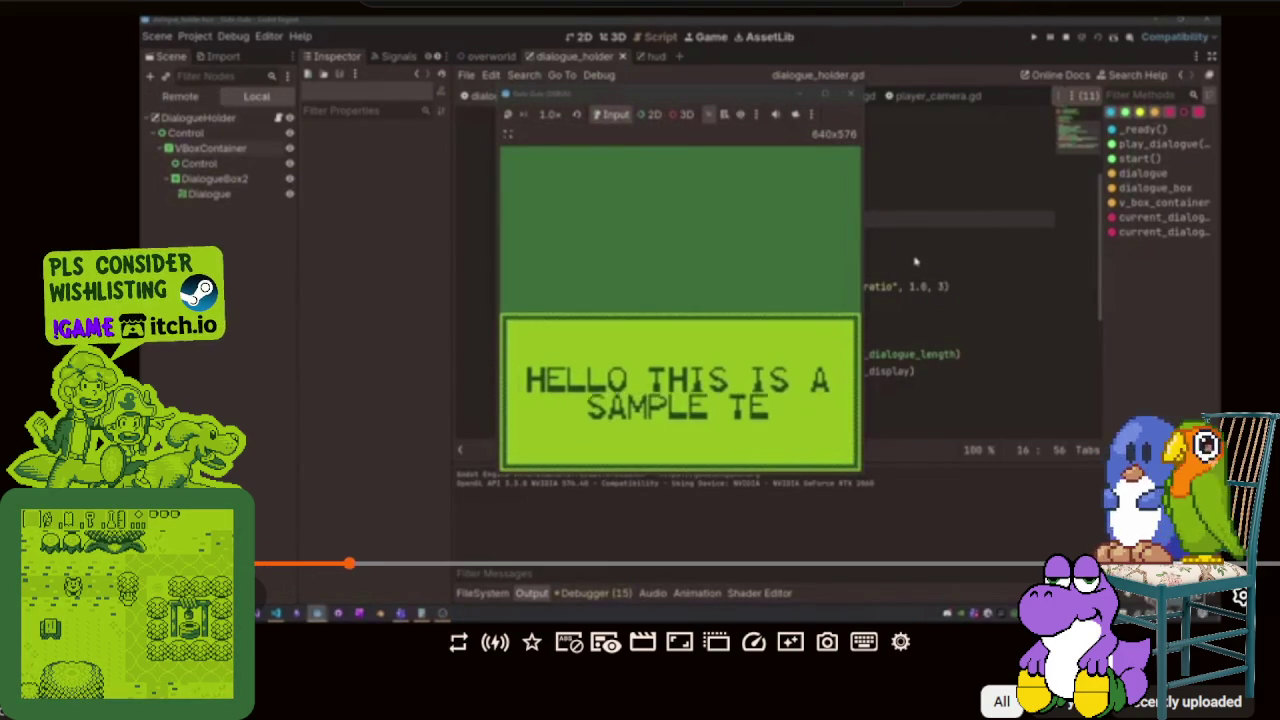
{"action": "left_click_drag", "start_coordinate": [392, 564], "coordinate": [510, 564]}
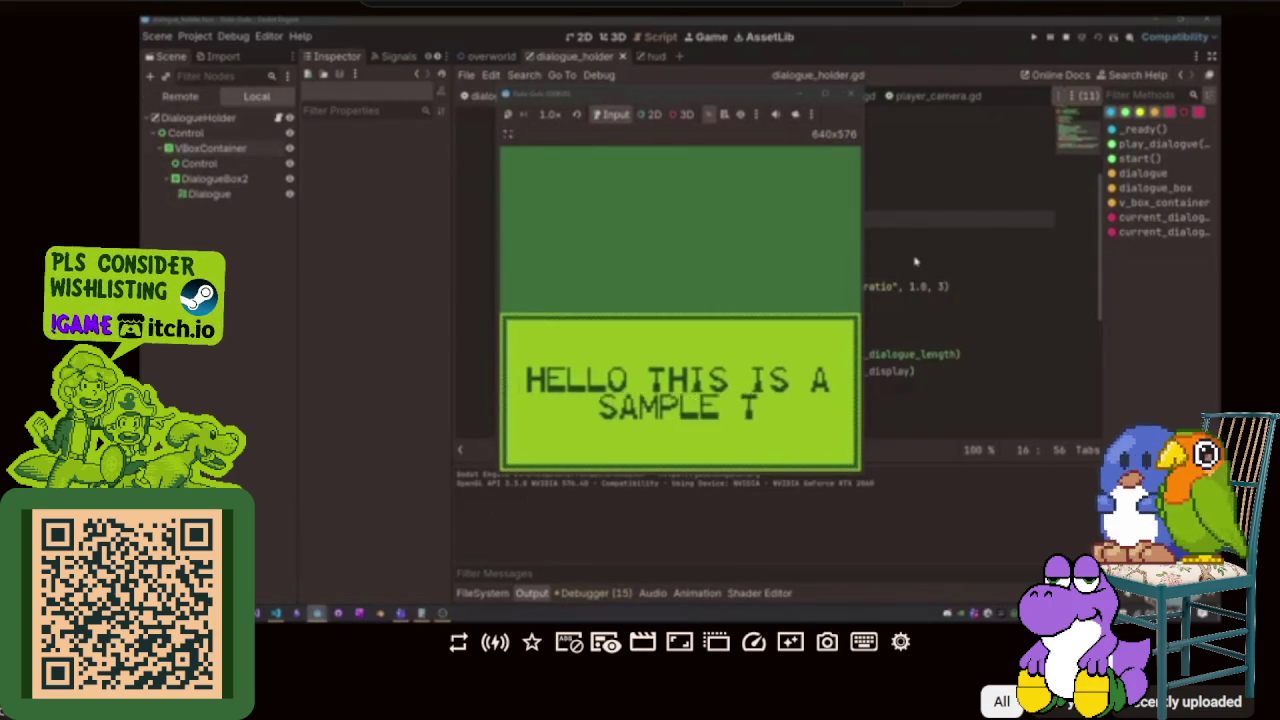
{"action": "left_click", "coordinate": [850, 95]}
- Shorten the stretch tween to 0.25 s, add tween_method(play_dialogue, 0.0, 1.0, 0.5), and run
{"action": "double_click", "coordinate": [937, 287]}
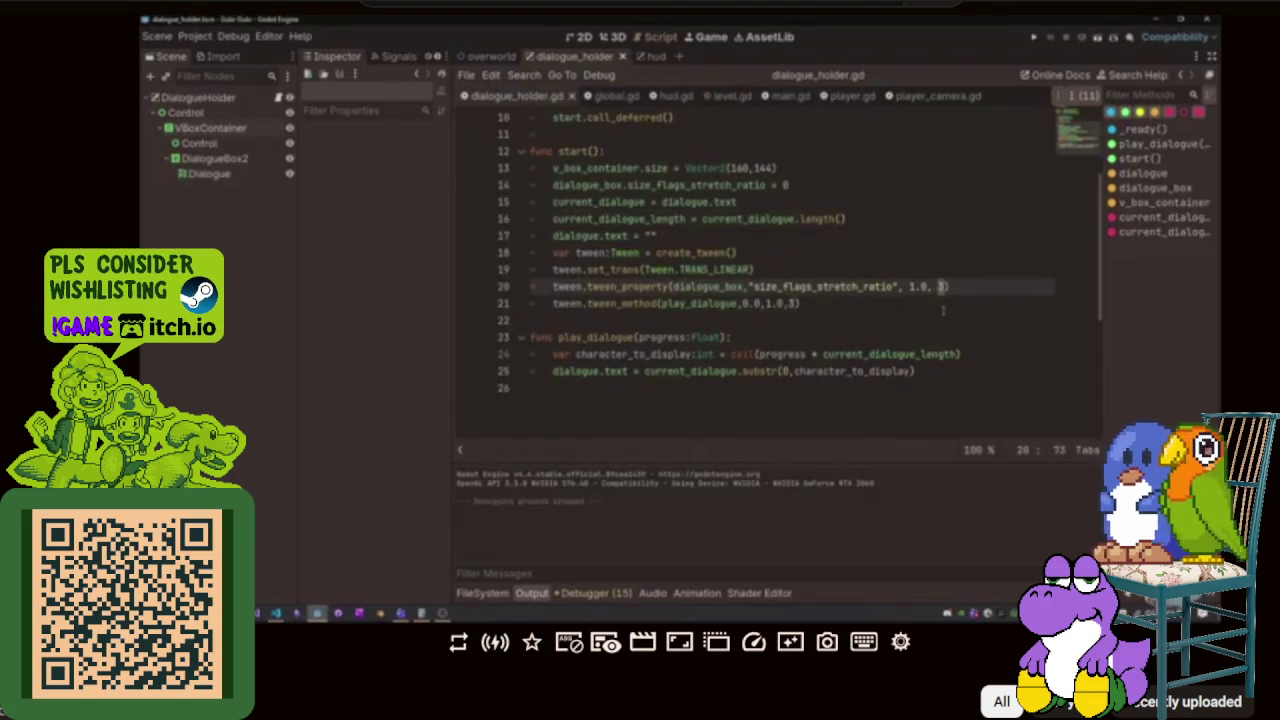
{"action": "type", "text": "0.25"}
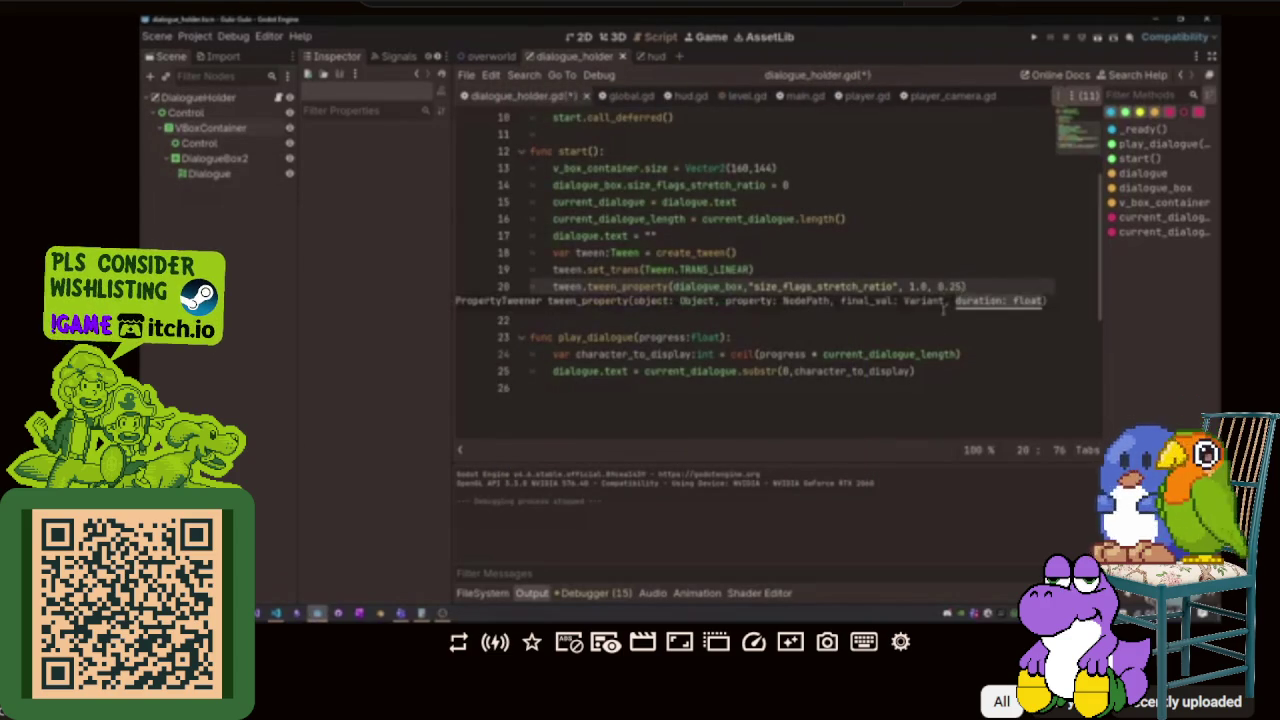
{"action": "key", "text": "Return"}
{"action": "type", "text": "tween.tween_method(play_dialogue,0.0,1.0,3"}
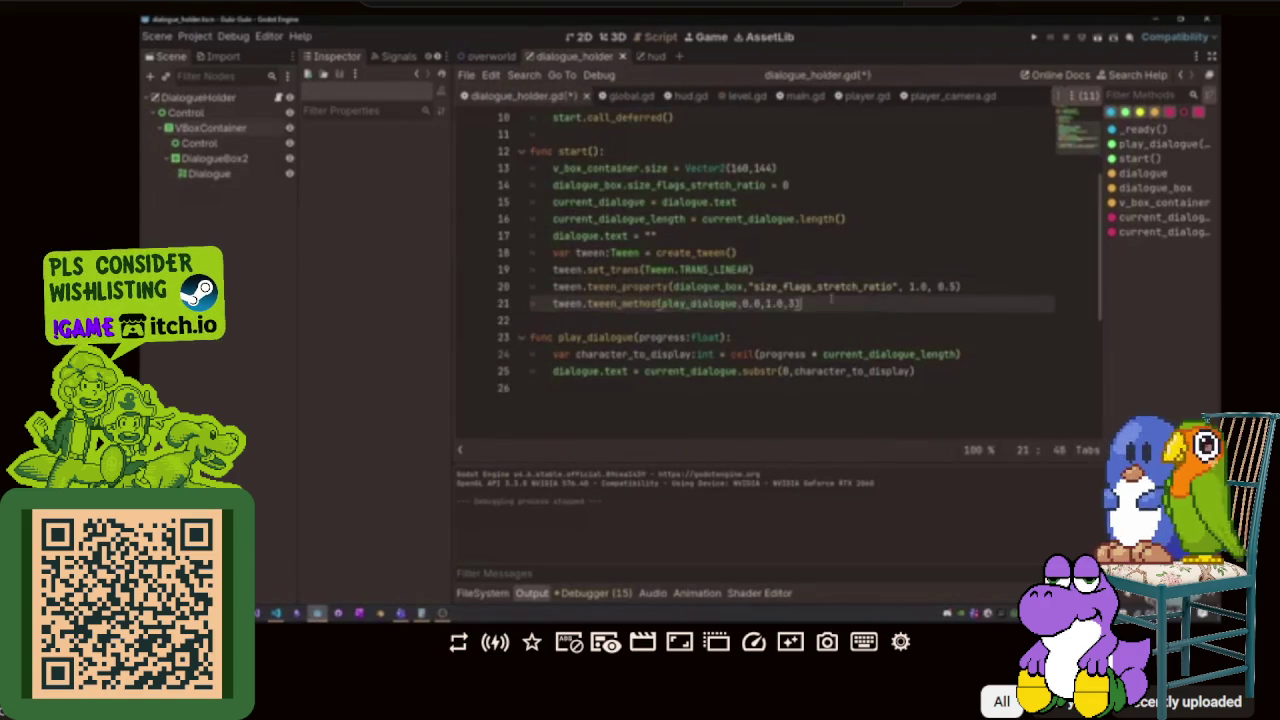
{"action": "type", "text": ".5"}
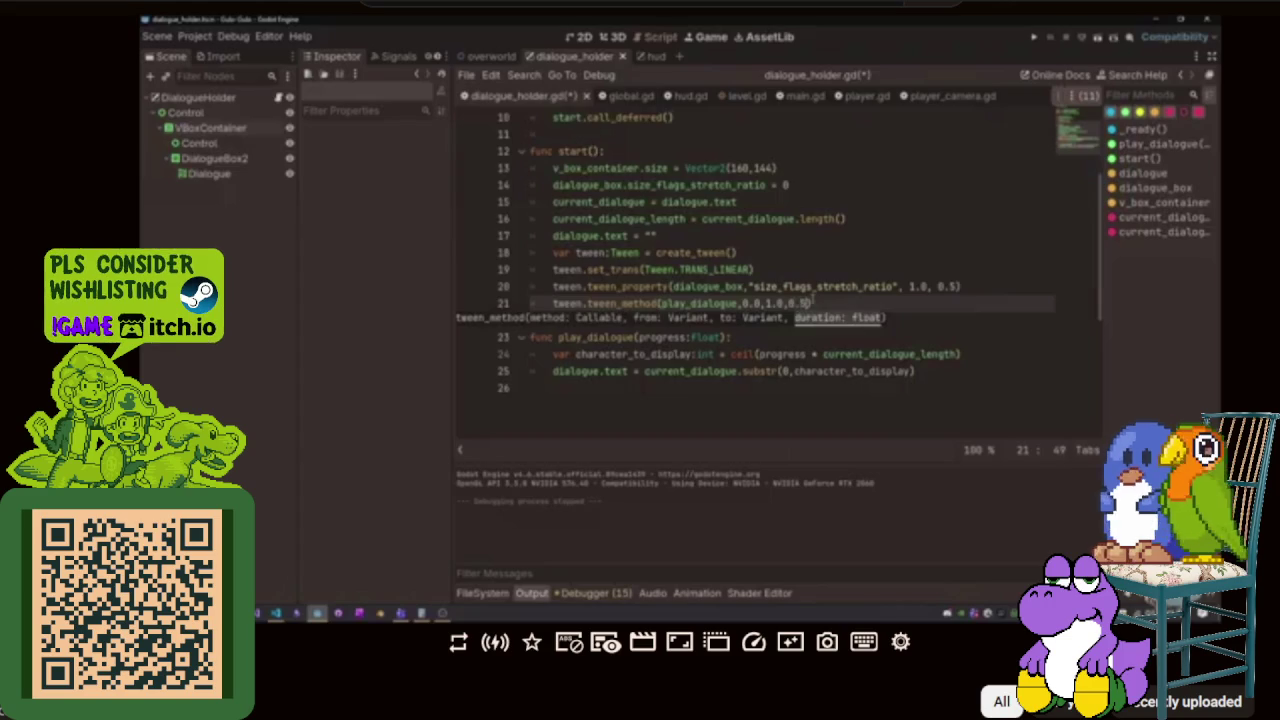
{"action": "key", "text": "F6"}
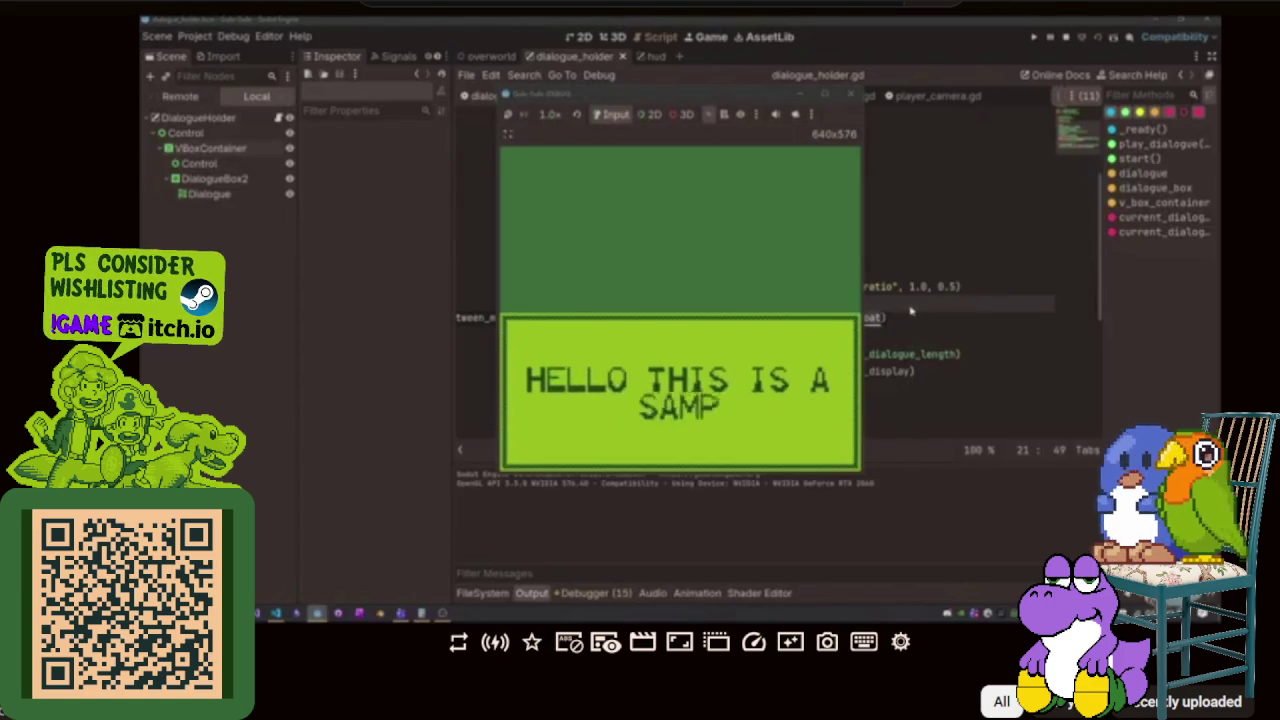
- Change the line 21 text reveal duration from 0.5 to 1 and retest the game
{"action": "key", "text": "F8"}
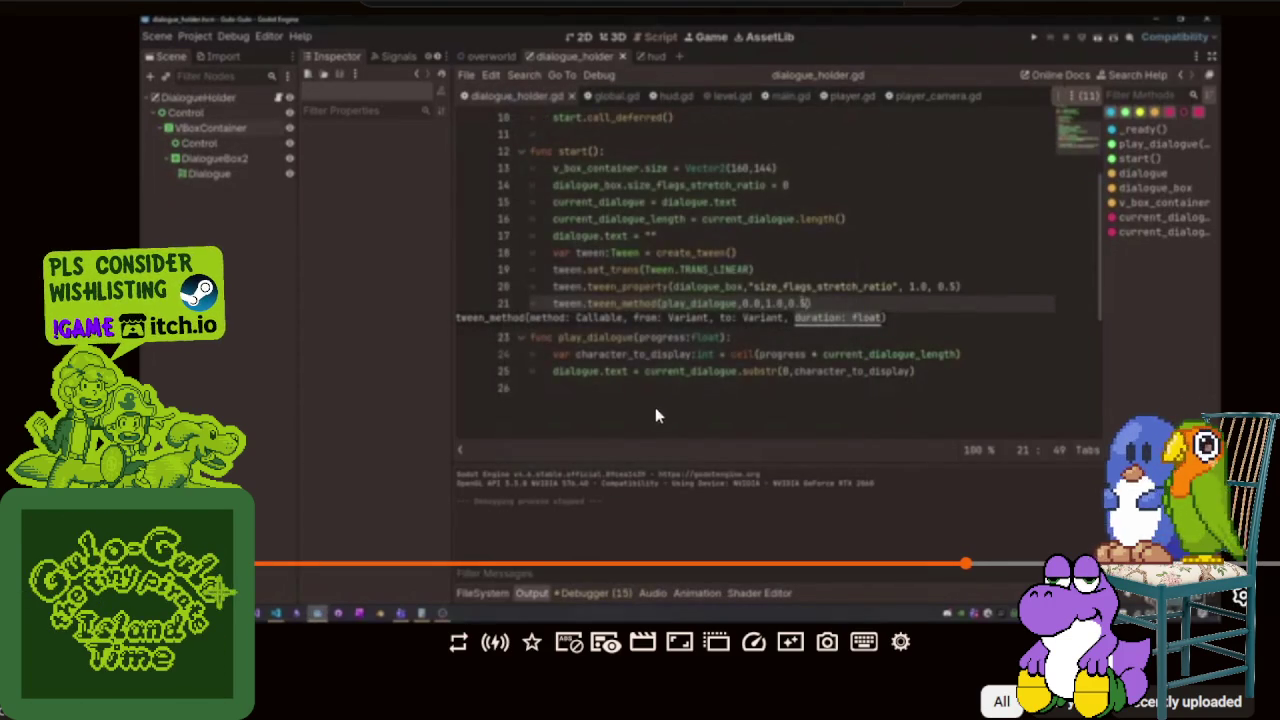
{"action": "key", "text": "shift+Left"}
{"action": "key", "text": "shift+Left"}
{"action": "key", "text": "shift+Left"}
{"action": "type", "text": "1"}
{"action": "key", "text": "F6"}
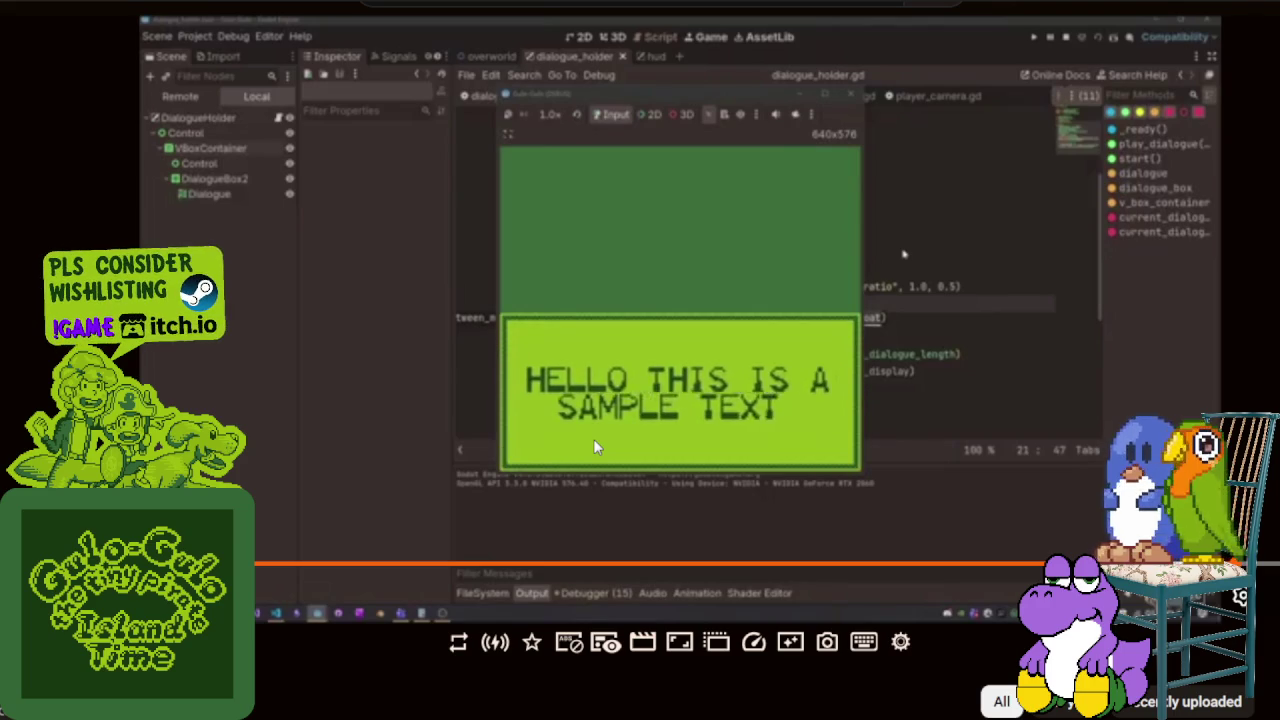
{"action": "key", "text": "F8"}
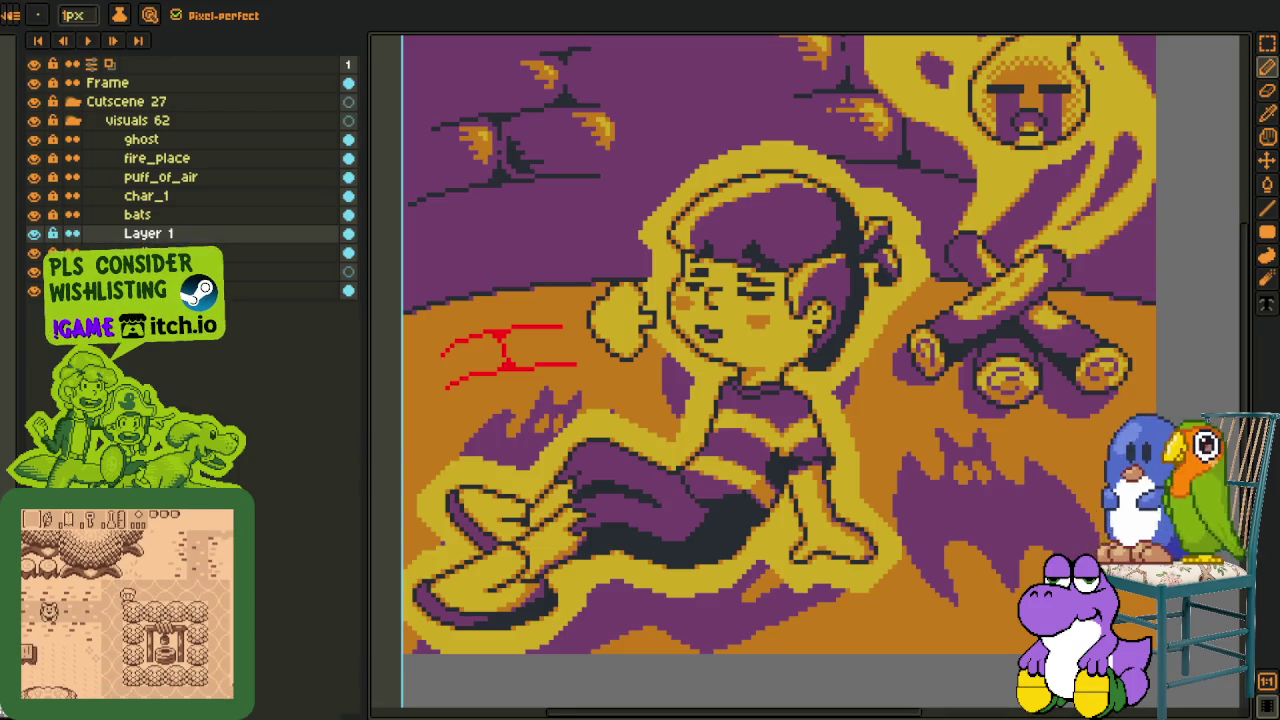
- Marquee-select the red lines left of the character and delete them
{"action": "scroll", "coordinate": [428, 481], "scroll_direction": "down", "scroll_amount": 2}
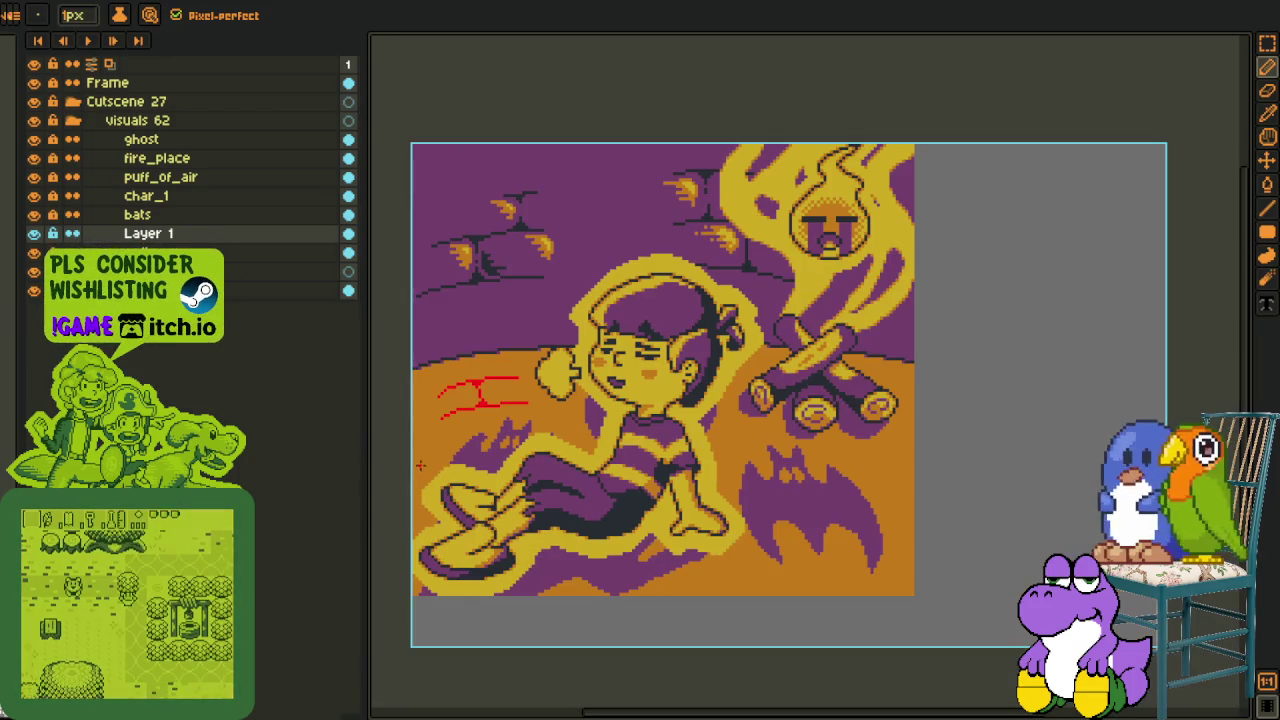
{"action": "scroll", "coordinate": [466, 395], "scroll_direction": "up", "scroll_amount": 1}
{"action": "scroll", "coordinate": [410, 430], "scroll_direction": "down", "scroll_amount": 1}
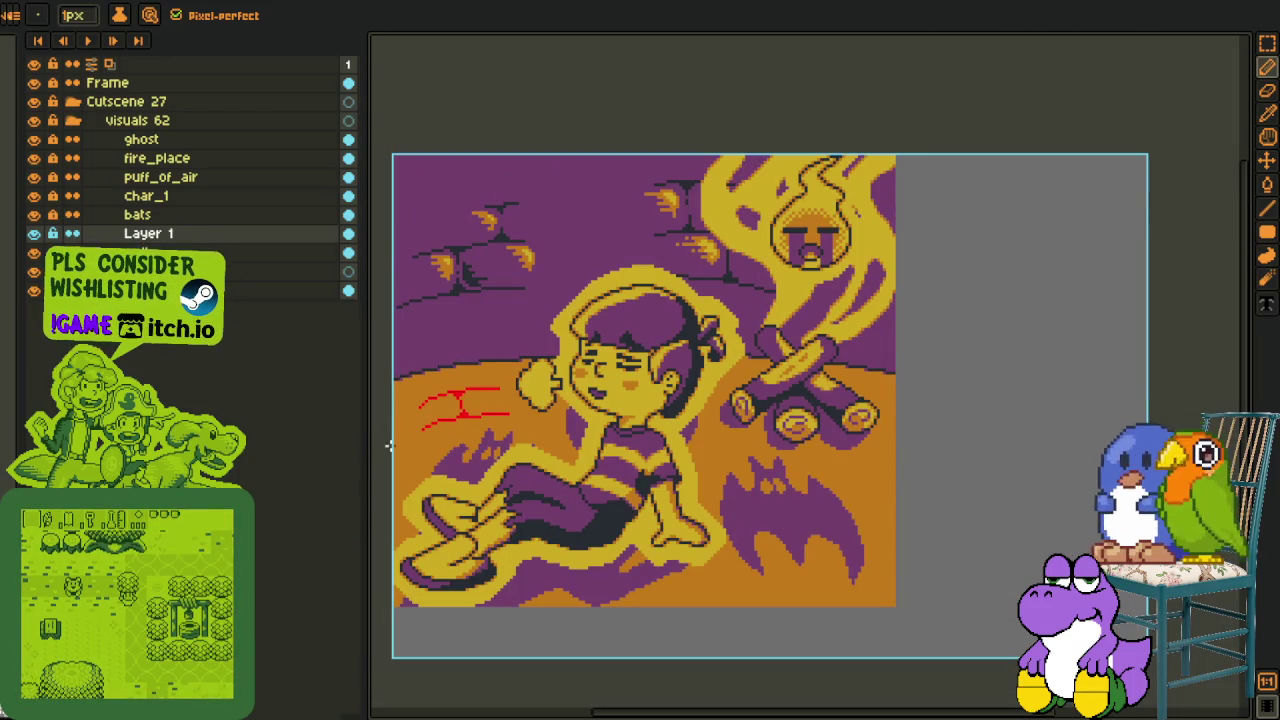
{"action": "key", "text": "i"}
{"action": "key", "text": "m"}
{"action": "left_click_drag", "start_coordinate": [405, 370], "coordinate": [593, 497]}
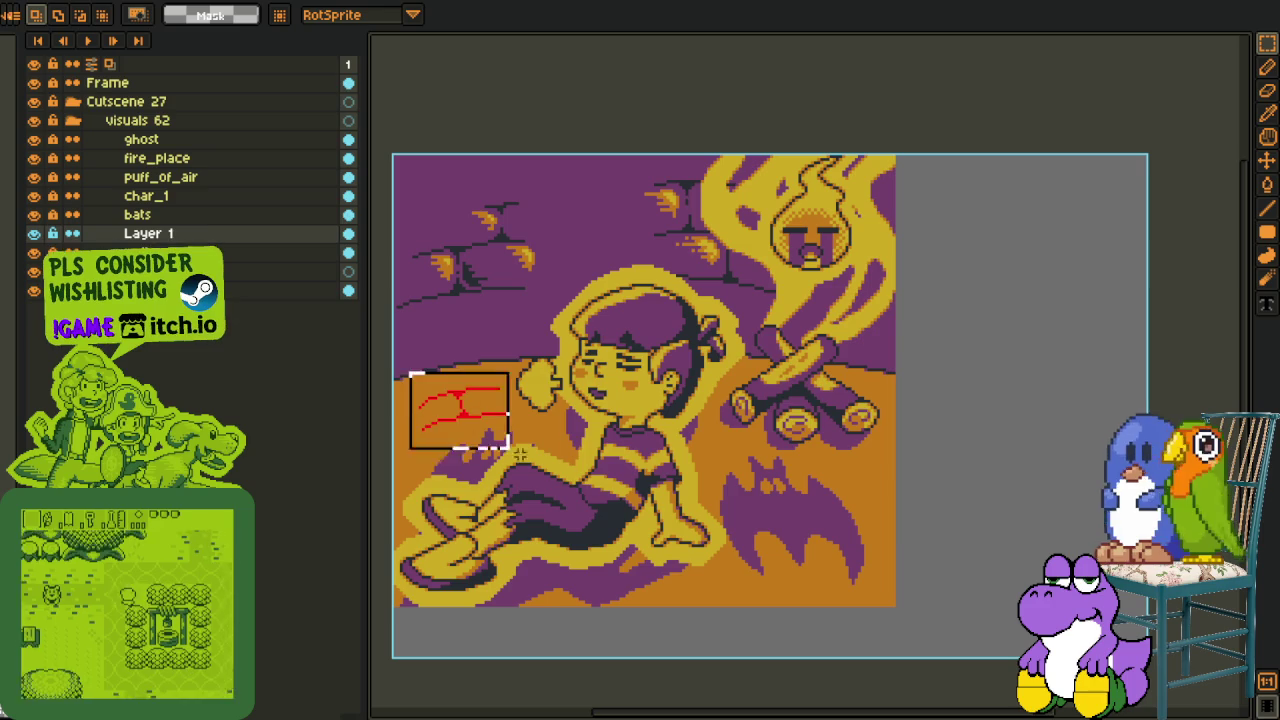
{"action": "key", "text": "Delete"}
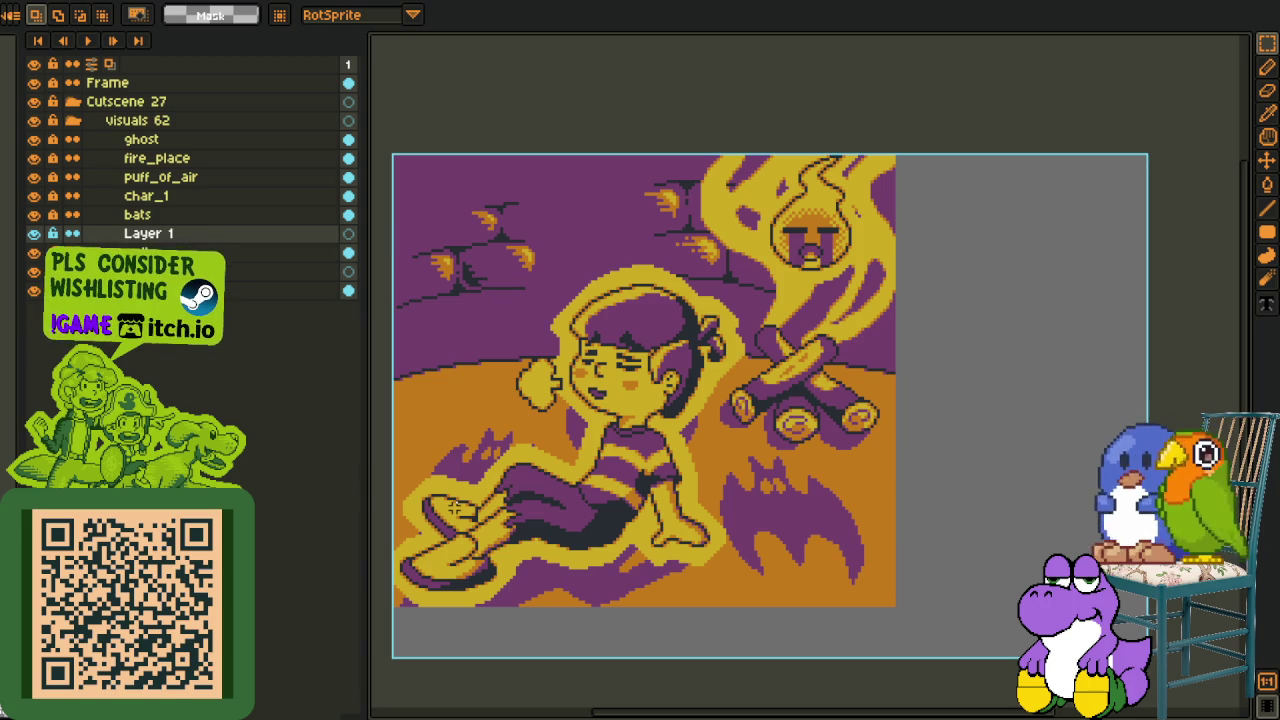
{"action": "left_click_drag", "start_coordinate": [593, 372], "coordinate": [661, 362]}
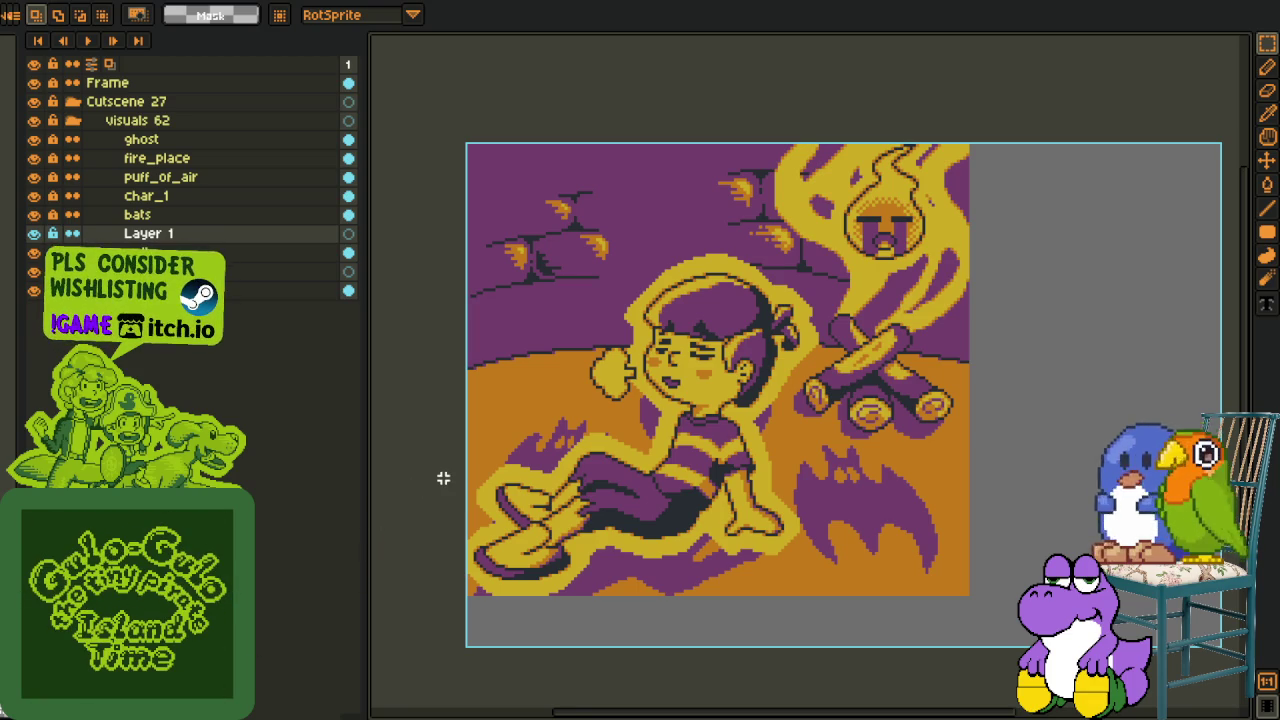
{"action": "scroll", "coordinate": [411, 485], "scroll_direction": "up", "scroll_amount": 1}
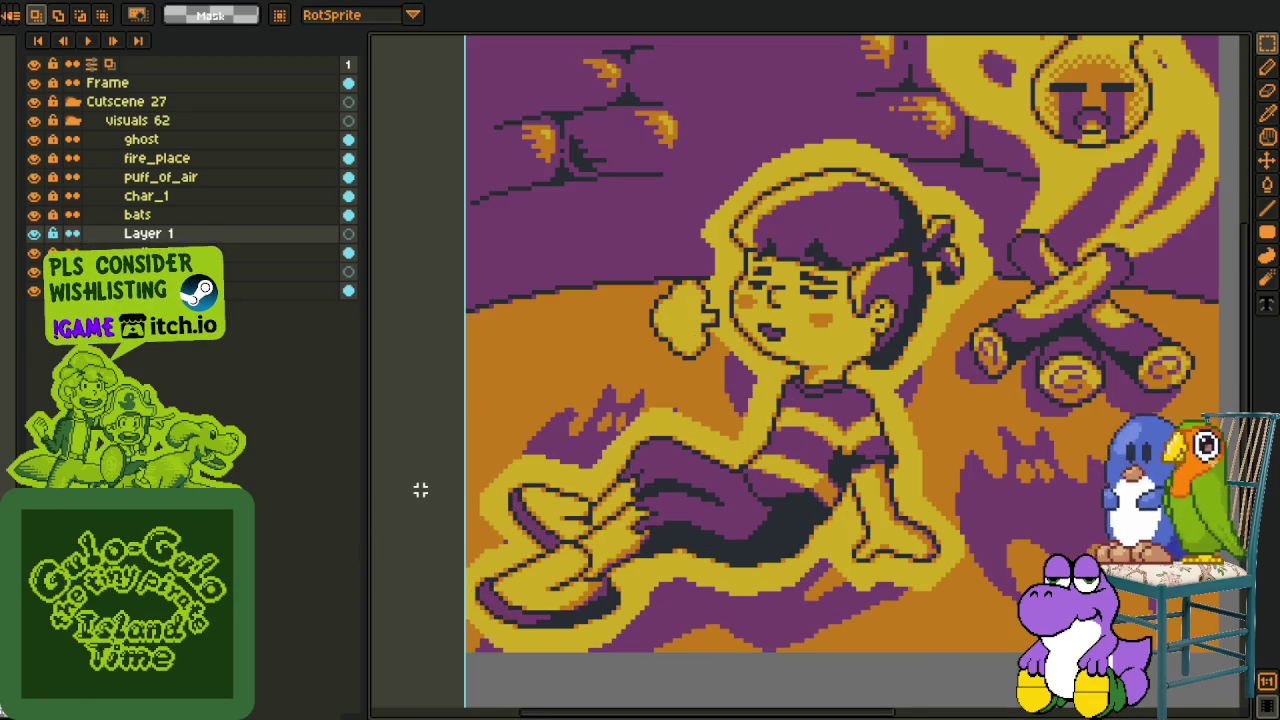
{"action": "scroll", "coordinate": [434, 481], "scroll_direction": "down", "scroll_amount": 1}
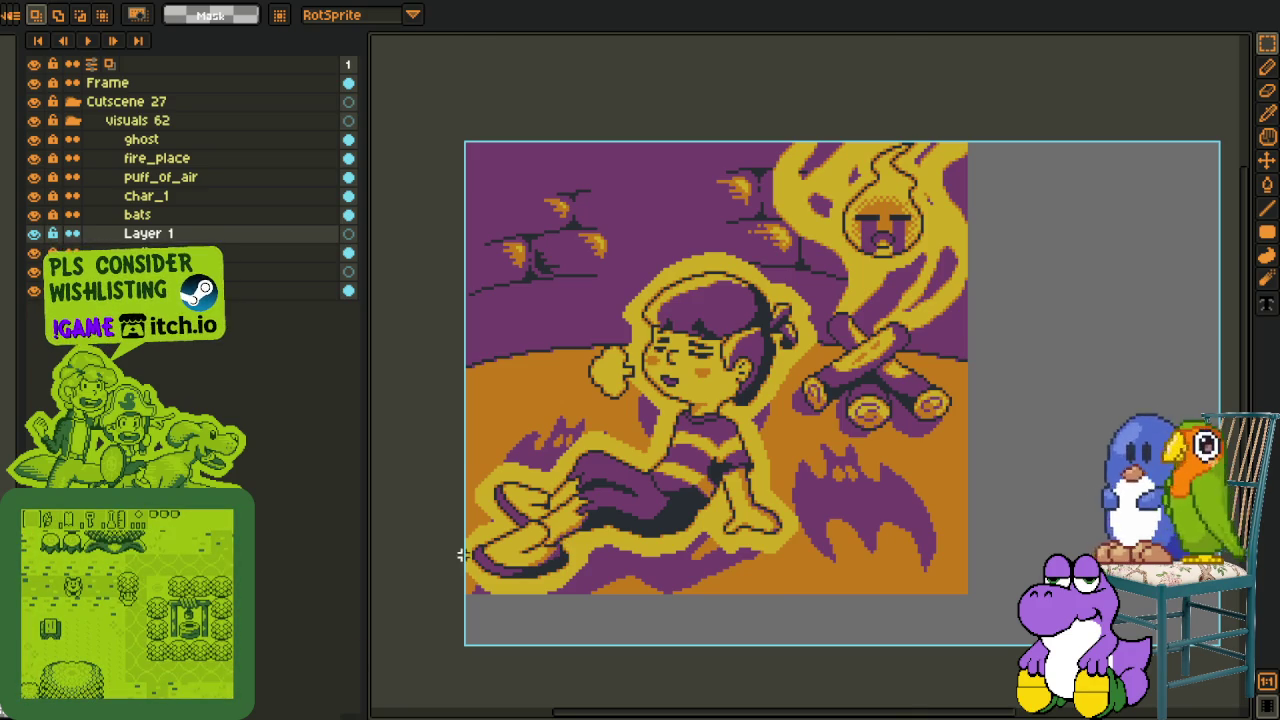
{"action": "scroll", "coordinate": [460, 551], "scroll_direction": "up", "scroll_amount": 3}
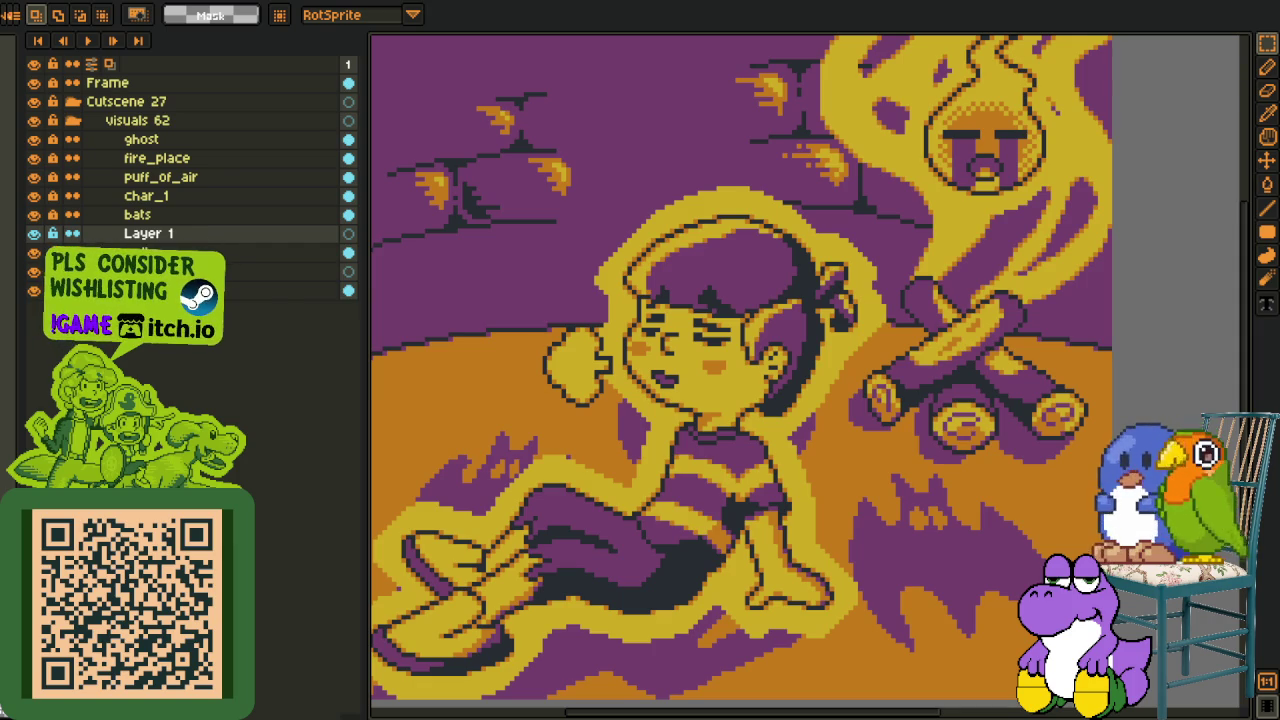
{"action": "left_click_drag", "start_coordinate": [591, 522], "coordinate": [651, 504]}
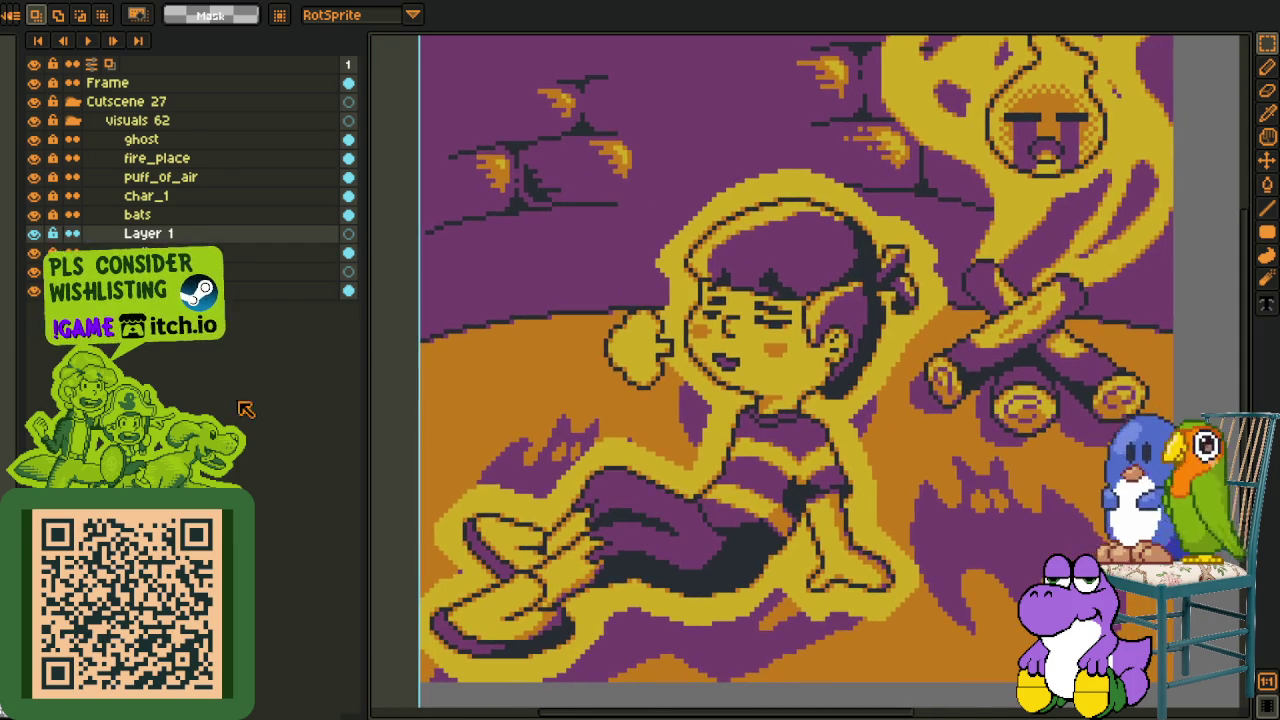
- Delete the empty Layer 1
{"action": "right_click", "coordinate": [62, 237]}
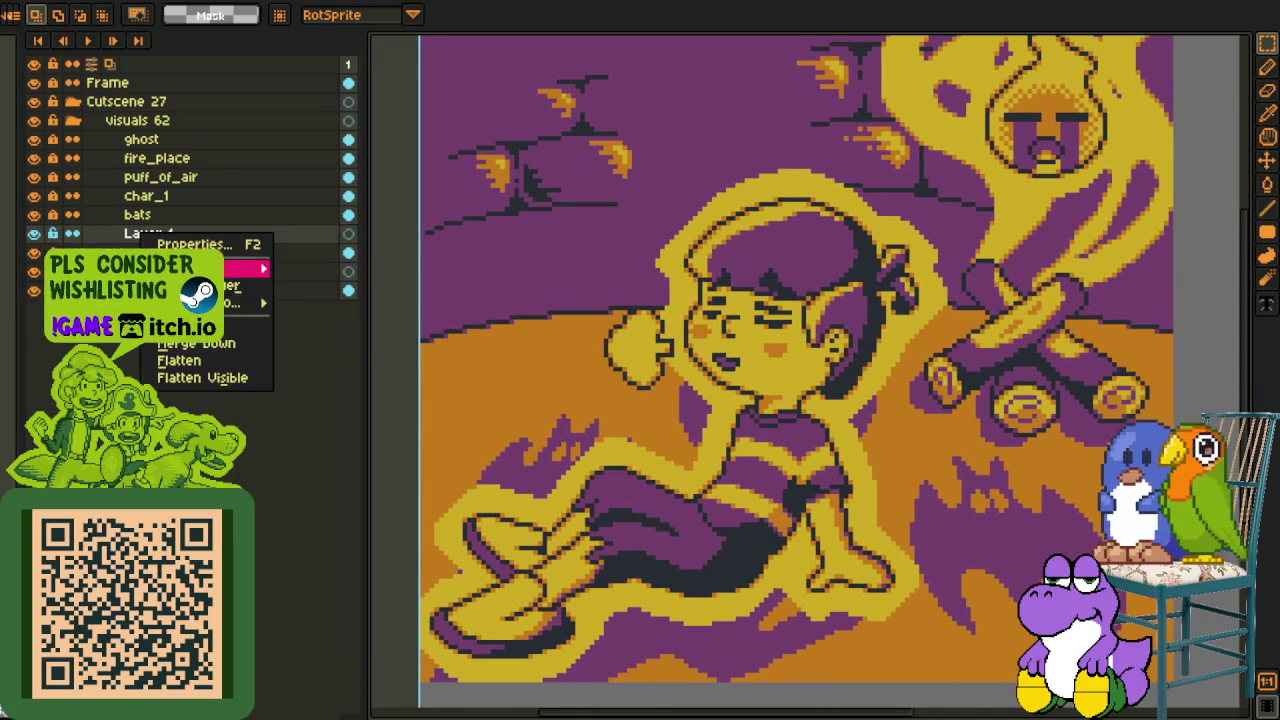
{"action": "left_click", "coordinate": [250, 265]}
{"action": "scroll", "coordinate": [713, 430], "scroll_direction": "down", "scroll_amount": 1}
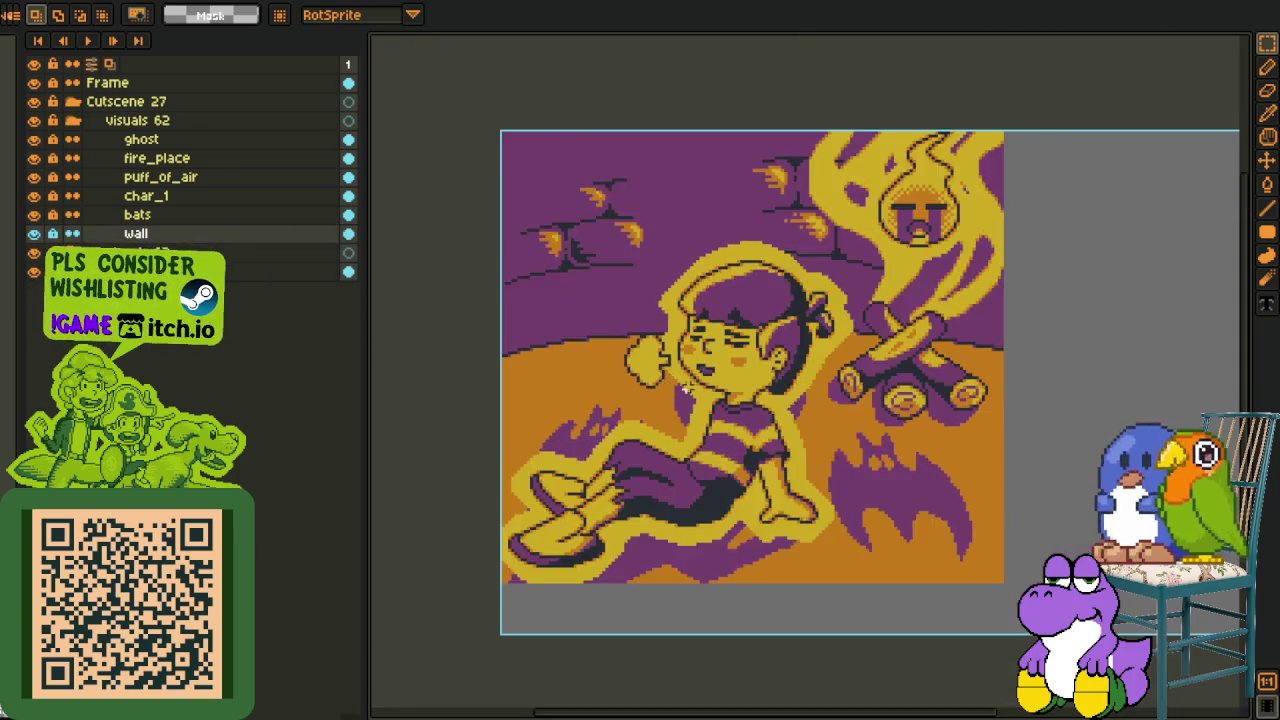
{"action": "scroll", "coordinate": [700, 430], "scroll_direction": "up", "scroll_amount": 1}
- Lock and collapse the visuals 62 group, then hide visuals 62 and visuals 63
{"action": "left_click", "coordinate": [53, 120]}
{"action": "left_click", "coordinate": [60, 121]}
{"action": "left_click", "coordinate": [33, 121]}
{"action": "left_click", "coordinate": [33, 121]}
{"action": "left_click", "coordinate": [33, 121]}
{"action": "left_click", "coordinate": [33, 139]}
{"action": "scroll", "coordinate": [700, 420], "scroll_direction": "up", "scroll_amount": 1}
{"action": "scroll", "coordinate": [637, 416], "scroll_direction": "up", "scroll_amount": 1}
{"action": "scroll", "coordinate": [637, 416], "scroll_direction": "down", "scroll_amount": 1}
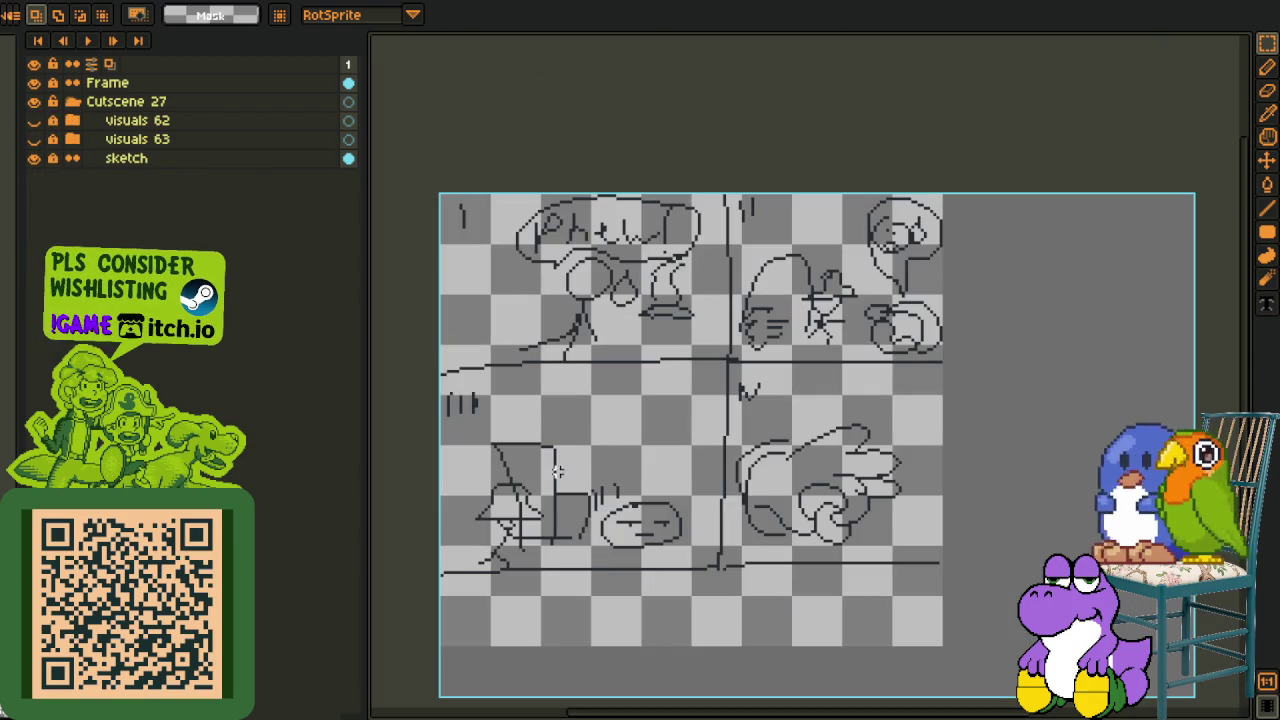
- Add a new empty layer directly above the sketch layer
{"action": "right_click", "coordinate": [219, 168]}
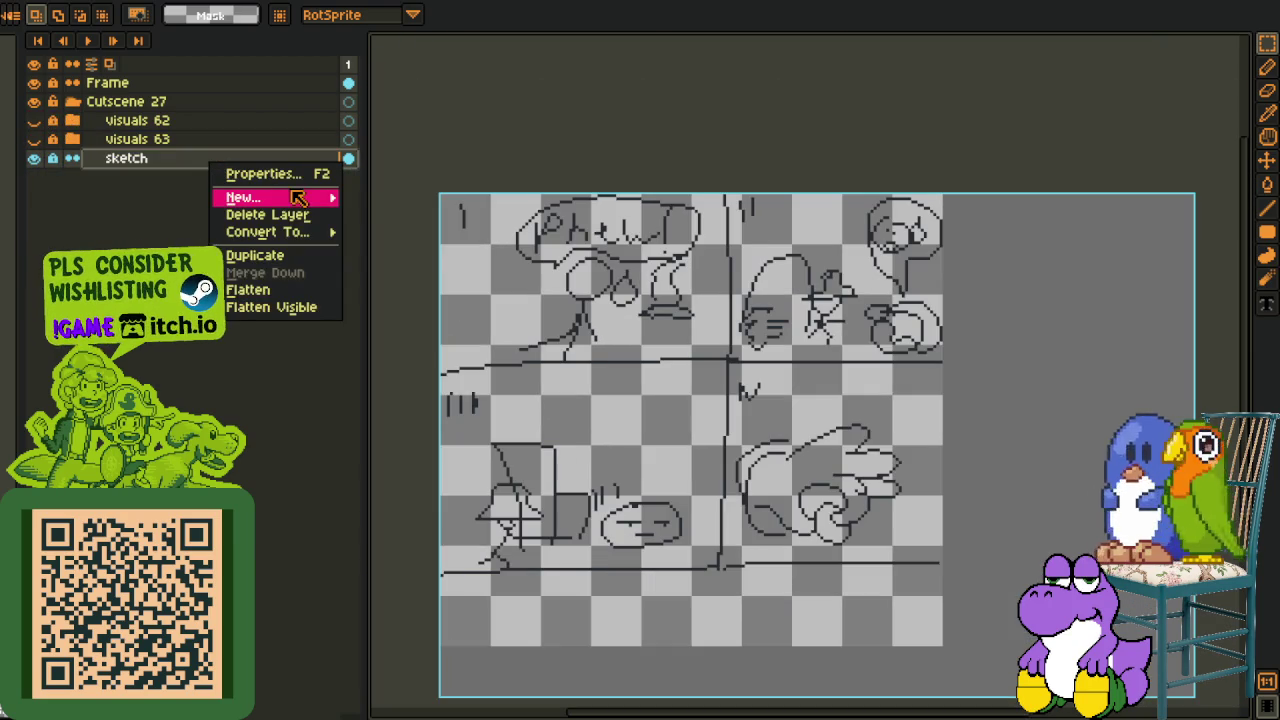
{"action": "left_click", "coordinate": [375, 196]}
{"action": "left_click_drag", "start_coordinate": [601, 370], "coordinate": [614, 368]}
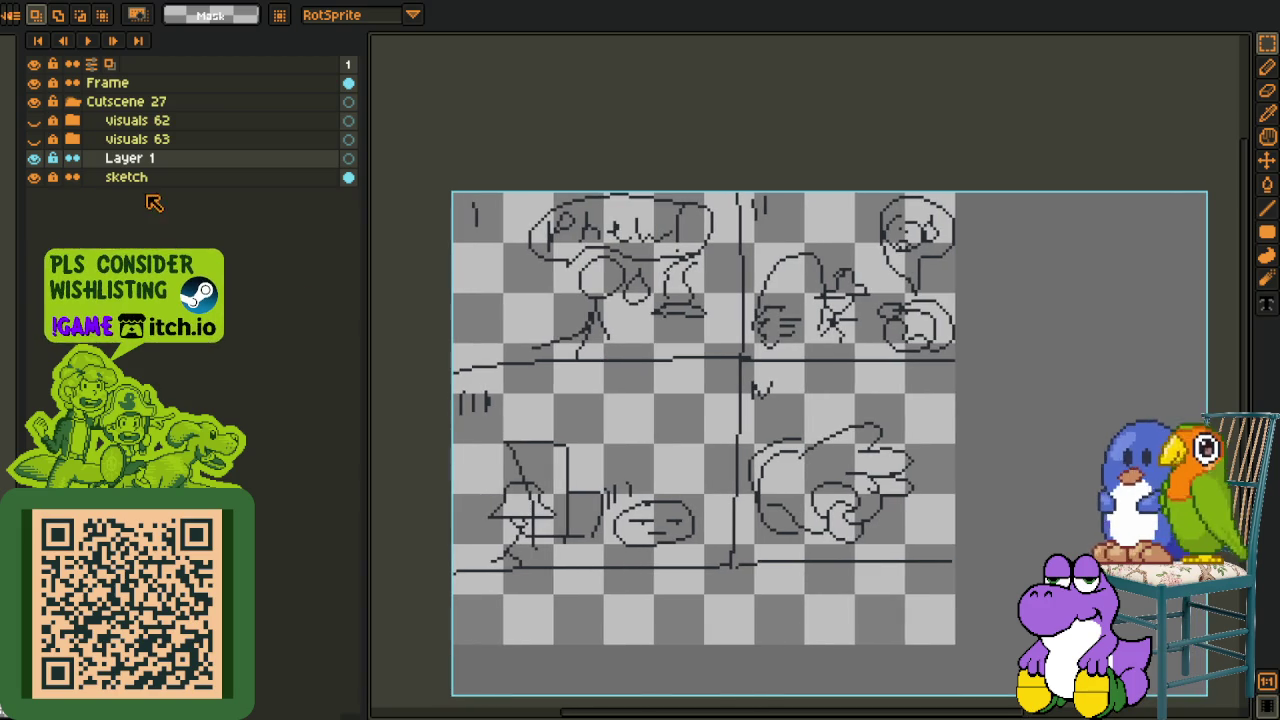
- Rename the new layer to 'rough'
{"action": "right_click", "coordinate": [178, 162]}
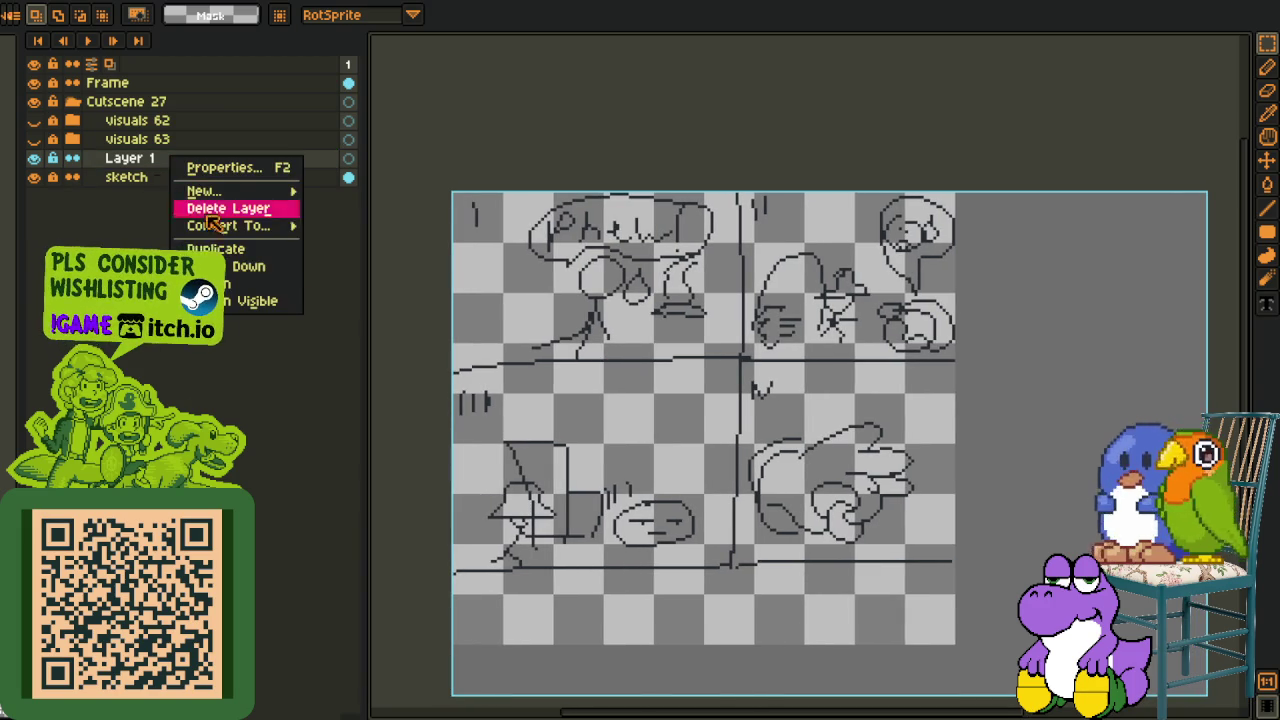
{"action": "key", "text": "F2"}
{"action": "type", "text": "rough"}
{"action": "key", "text": "Return"}
{"action": "right_click", "coordinate": [155, 172]}
{"action": "mouse_move", "coordinate": [205, 190]}
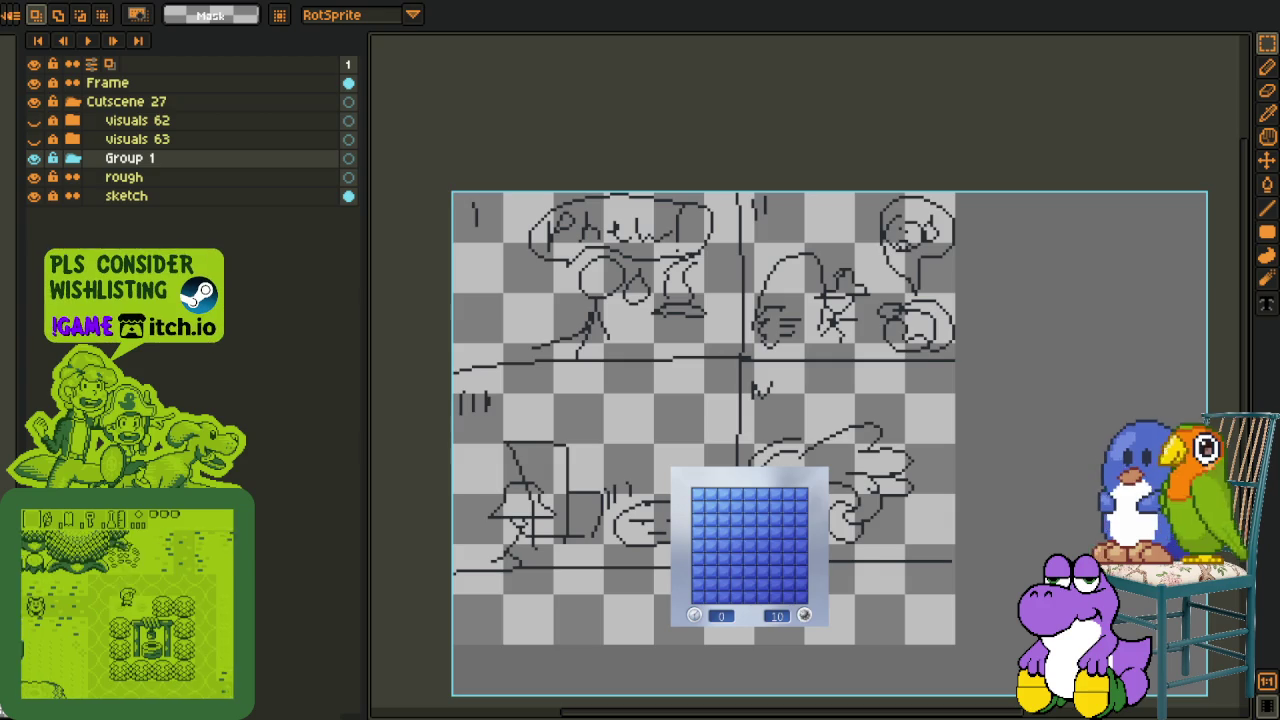
- Show the visuals 63 artwork again, then turn on the Instagram video's sound
{"action": "left_click", "coordinate": [34, 139]}
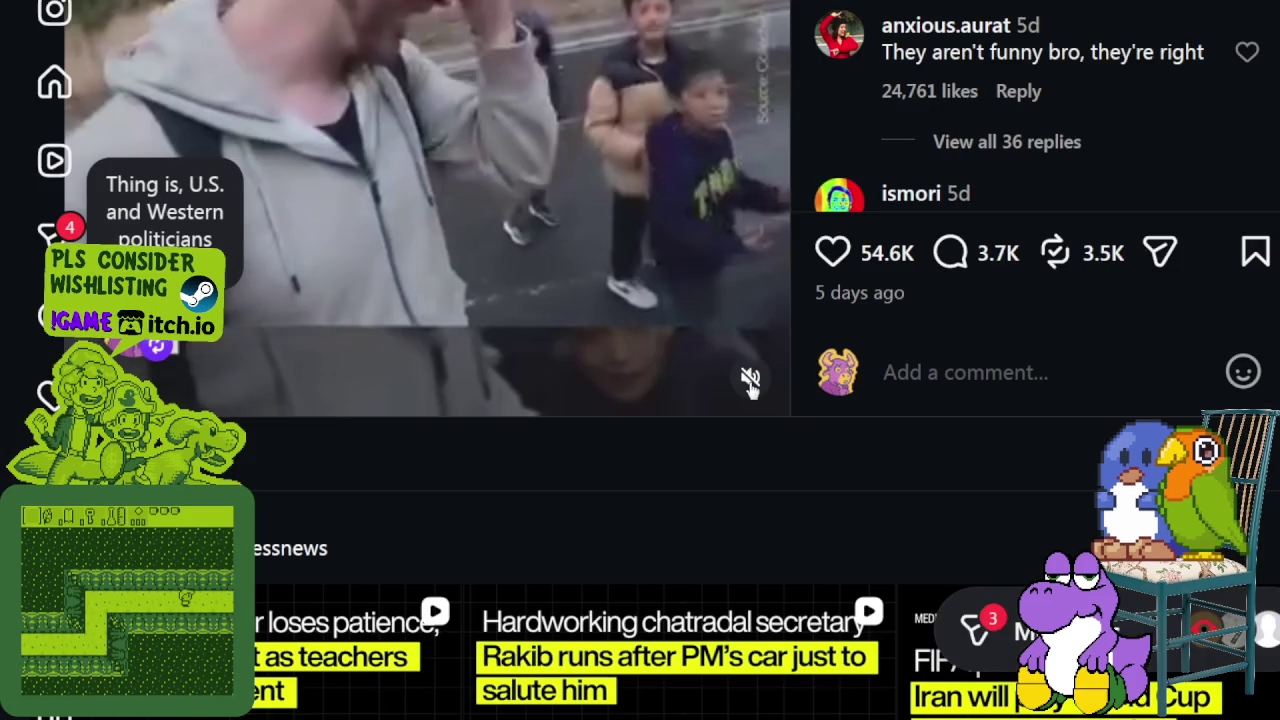
{"action": "left_click", "coordinate": [750, 380]}
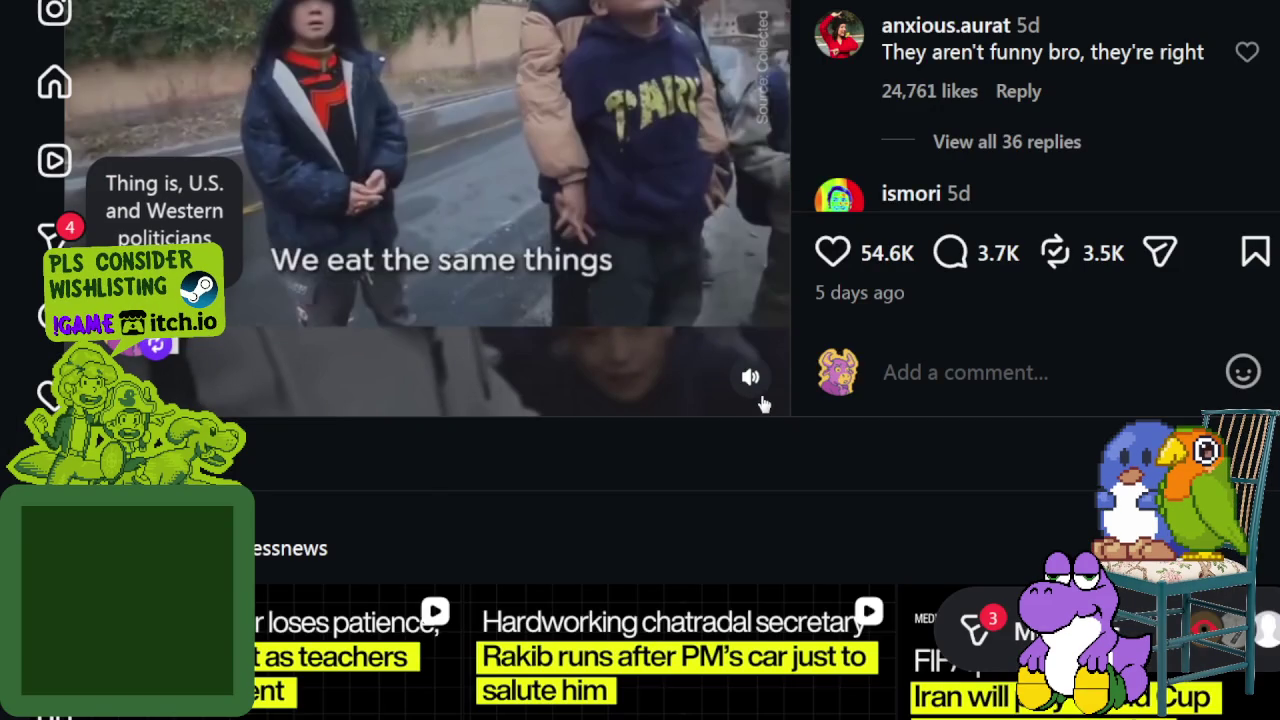
- Watch the kids' video, pausing and resuming it several times before leaving it paused
{"action": "scroll", "coordinate": [645, 203], "scroll_direction": "up", "scroll_amount": 3}
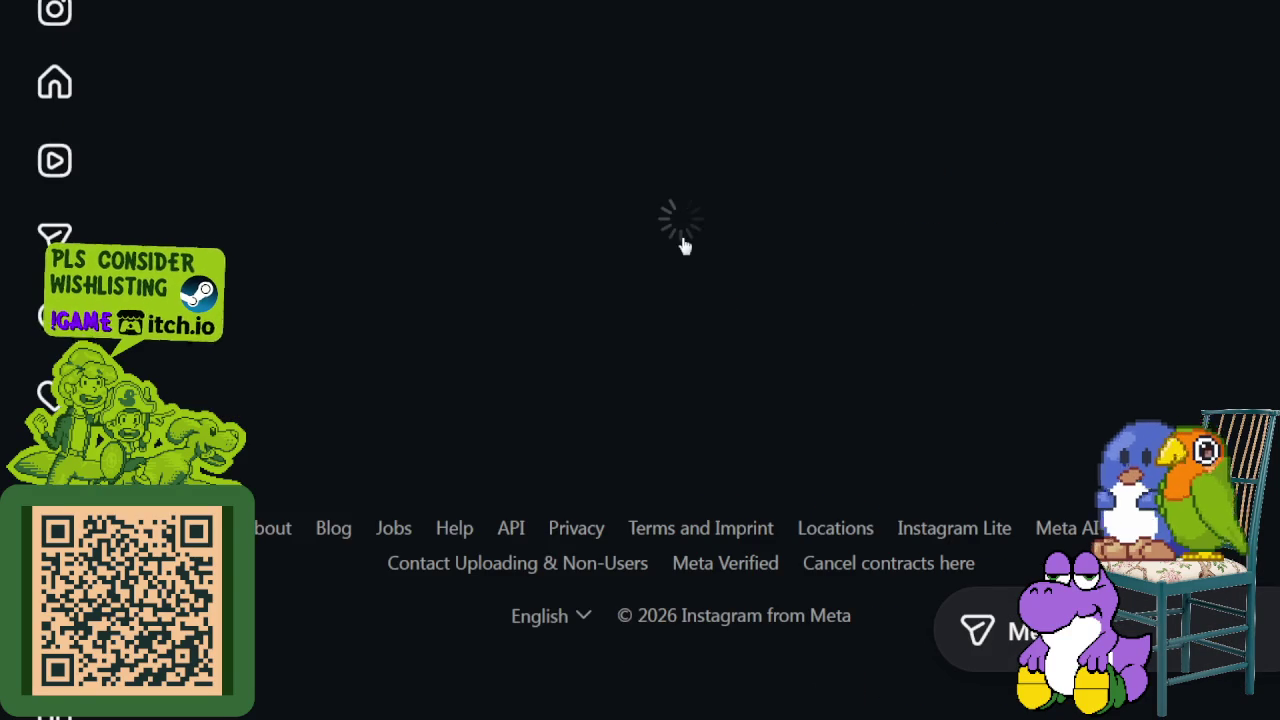
{"action": "scroll", "coordinate": [722, 420], "scroll_direction": "down", "scroll_amount": 3}
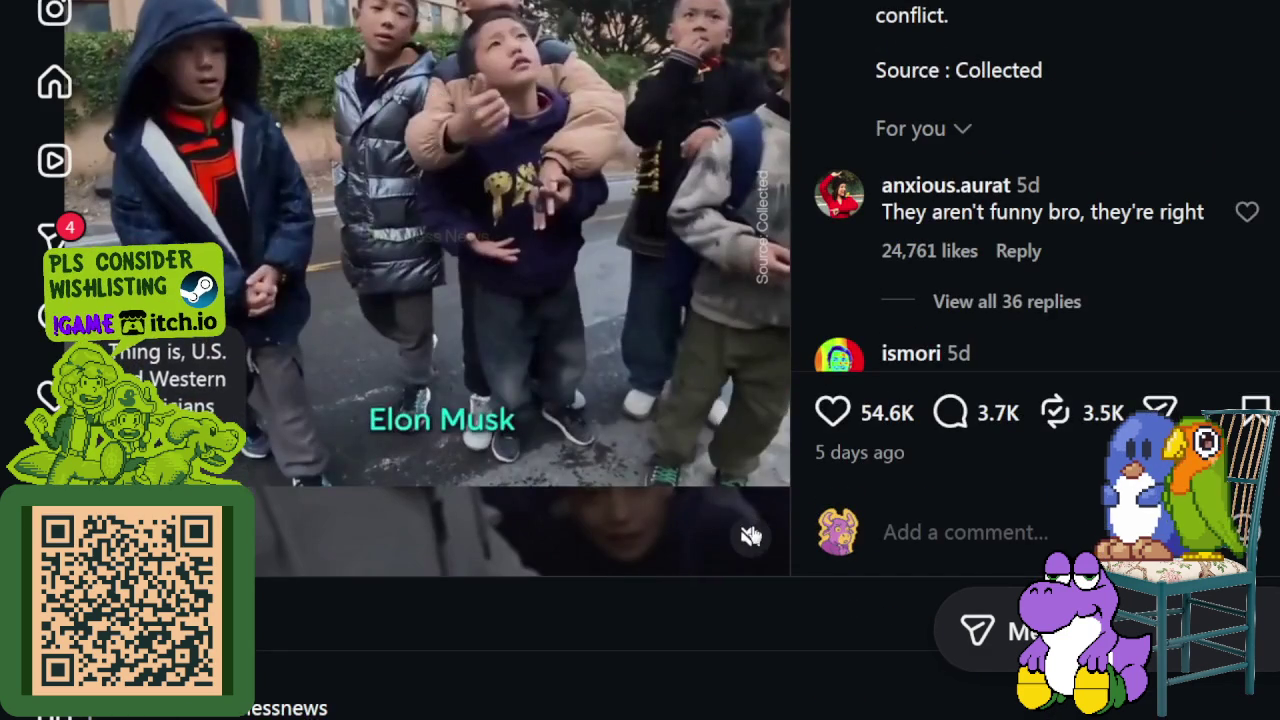
{"action": "scroll", "coordinate": [487, 230], "scroll_direction": "up", "scroll_amount": 2}
{"action": "scroll", "coordinate": [487, 230], "scroll_direction": "down", "scroll_amount": 2}
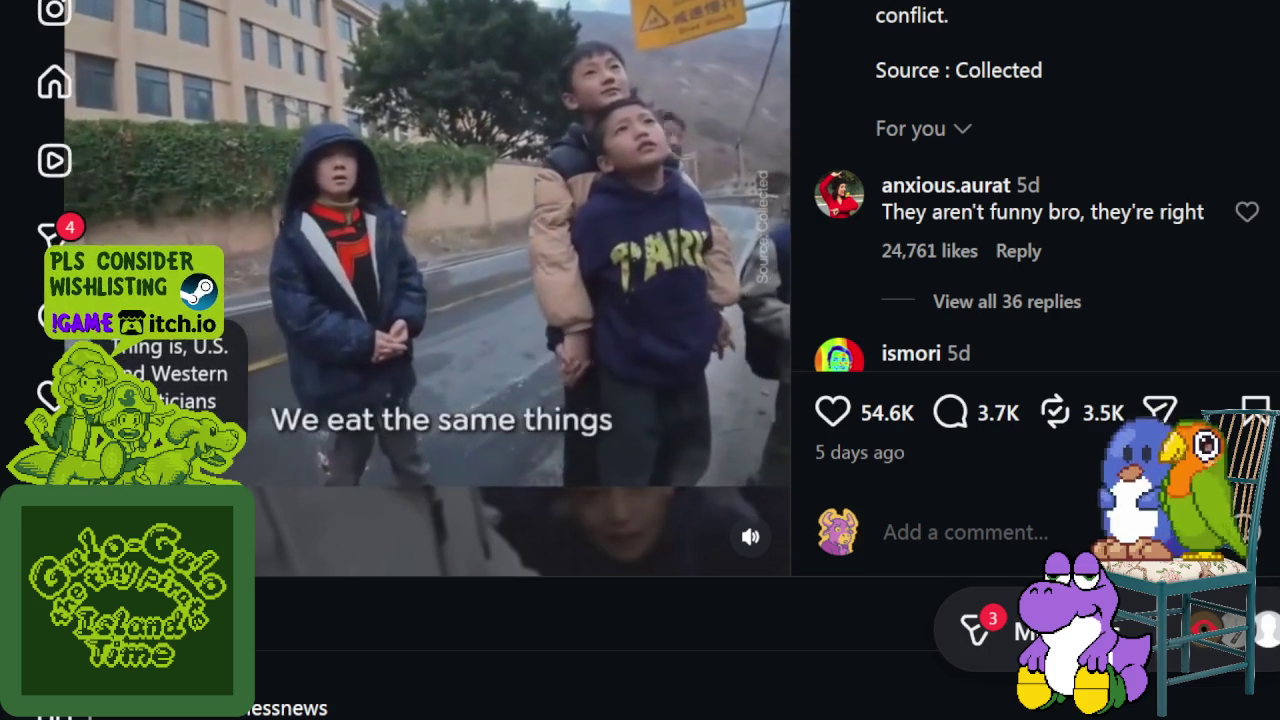
{"action": "left_click", "coordinate": [532, 120]}
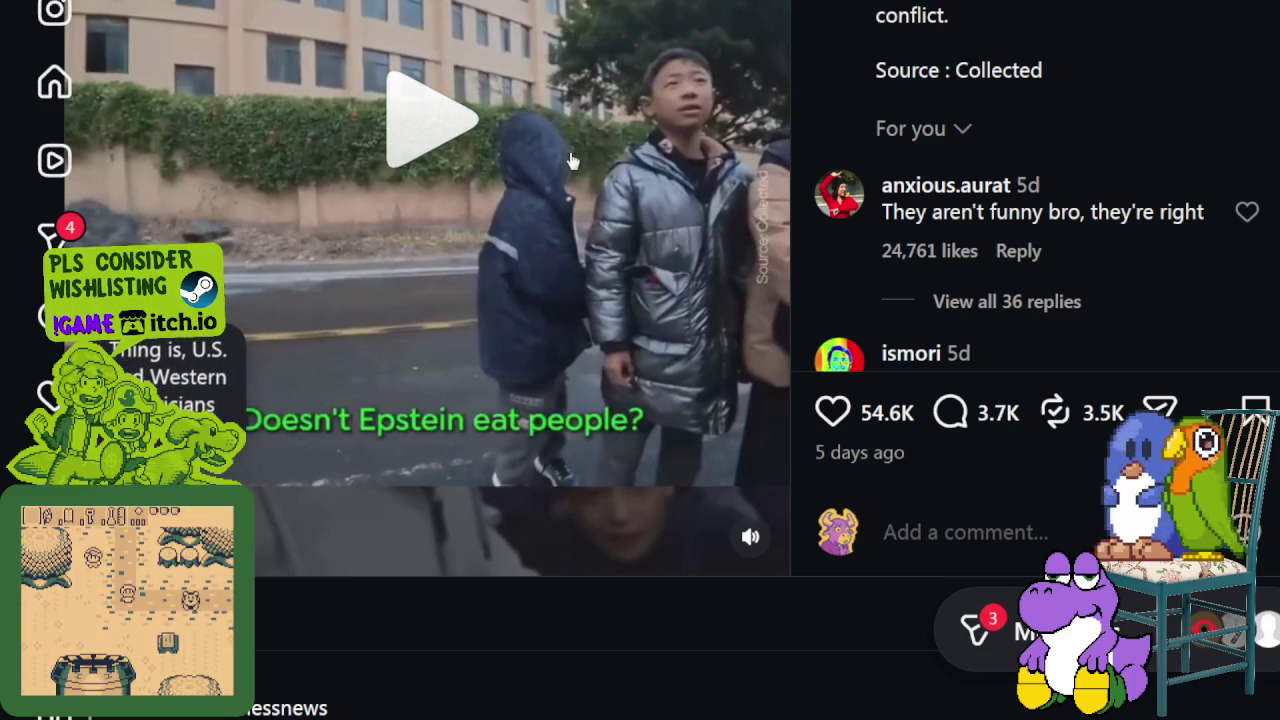
{"action": "left_click", "coordinate": [572, 155]}
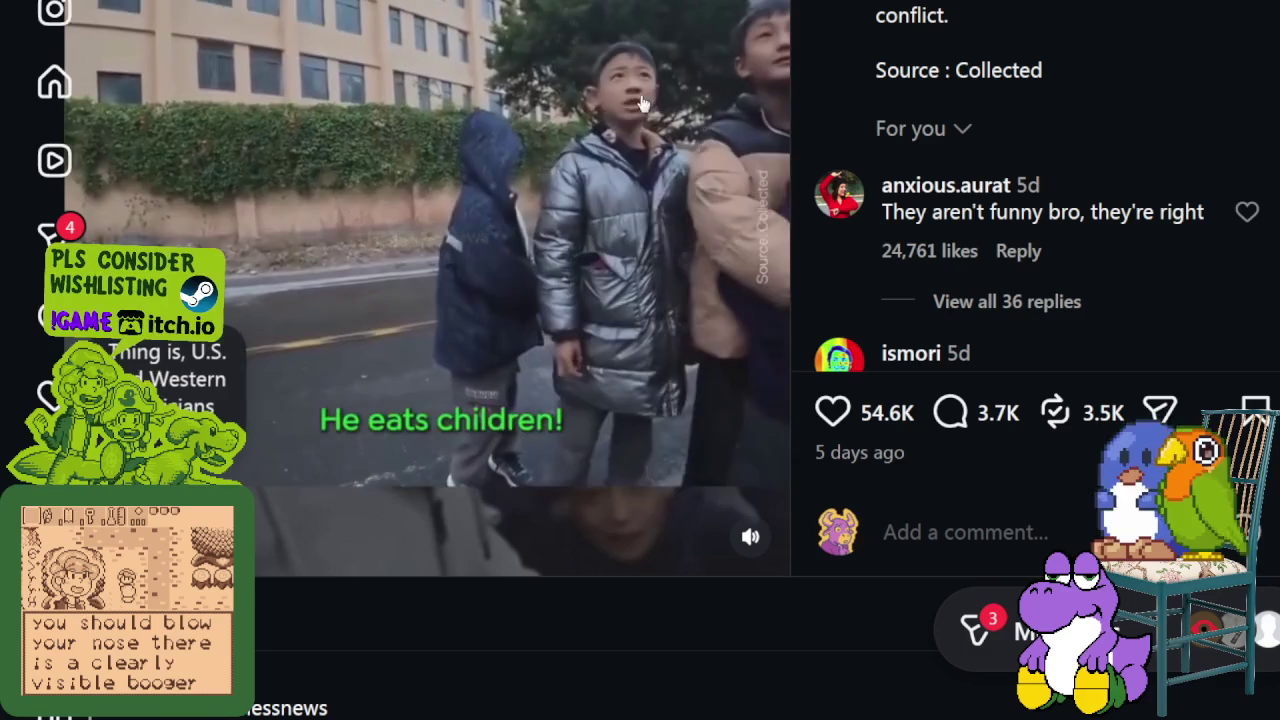
{"action": "left_click", "coordinate": [630, 107]}
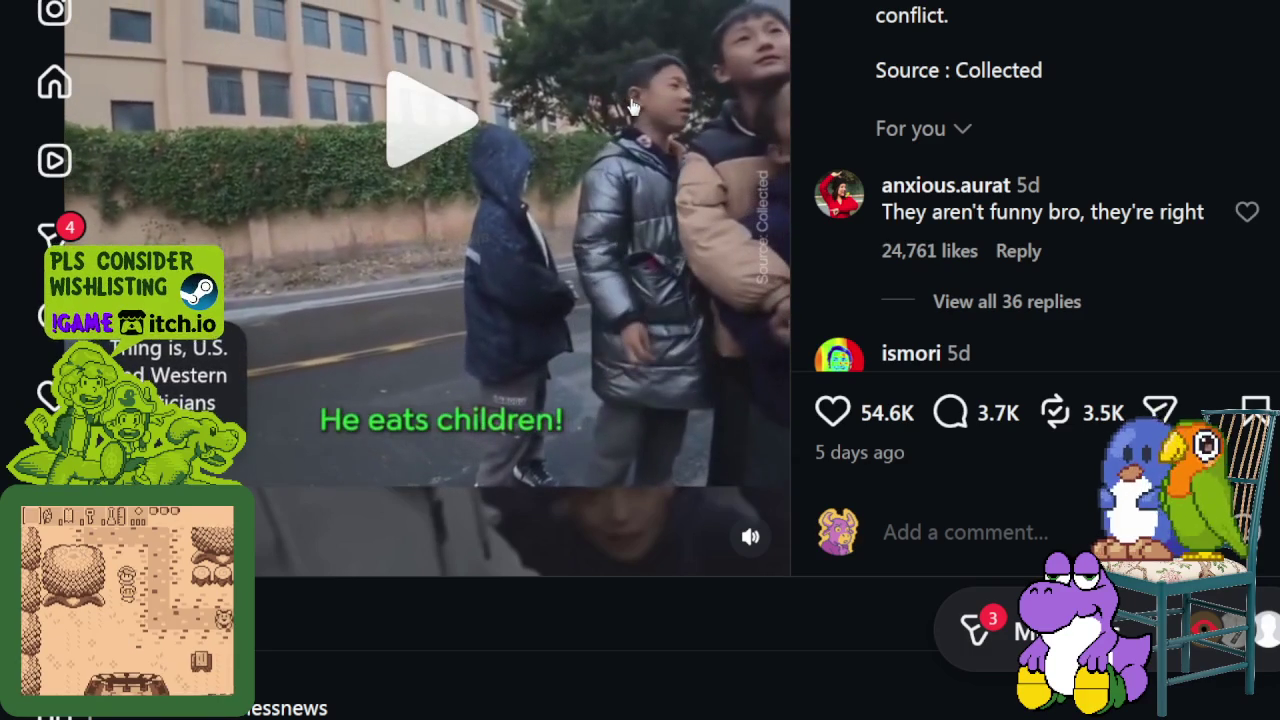
{"action": "left_click", "coordinate": [586, 157]}
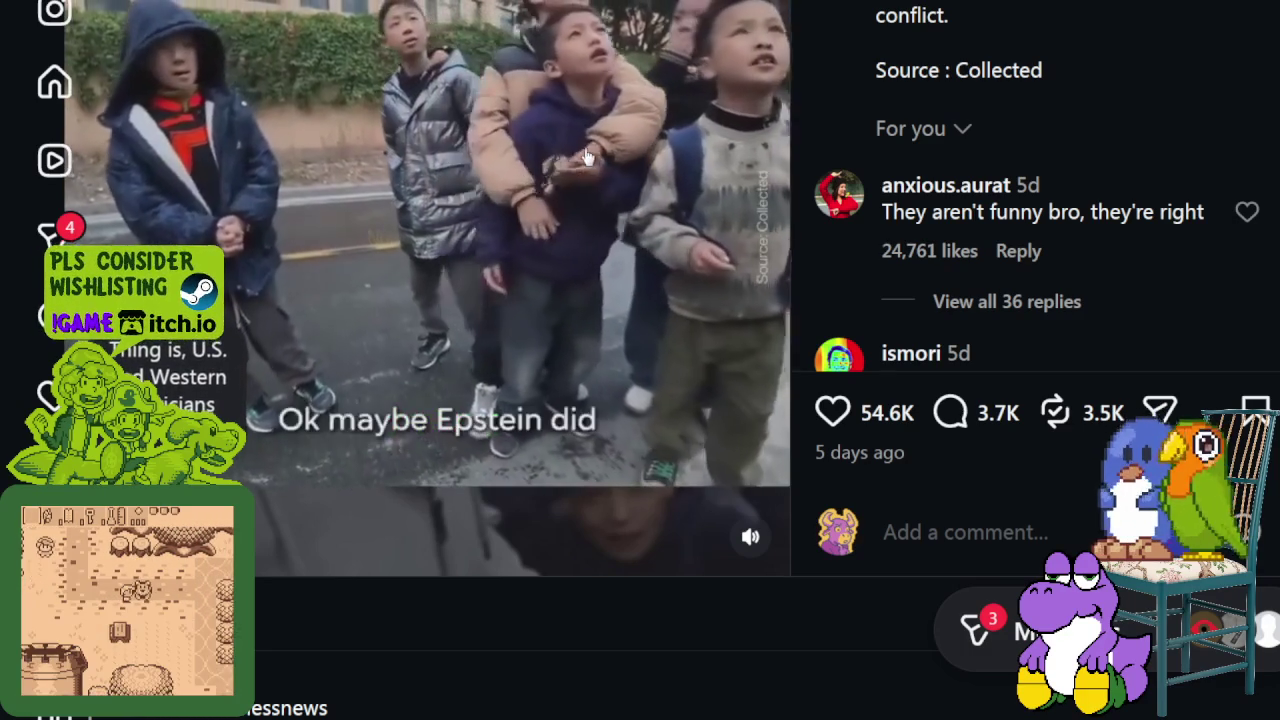
{"action": "left_click", "coordinate": [586, 157]}
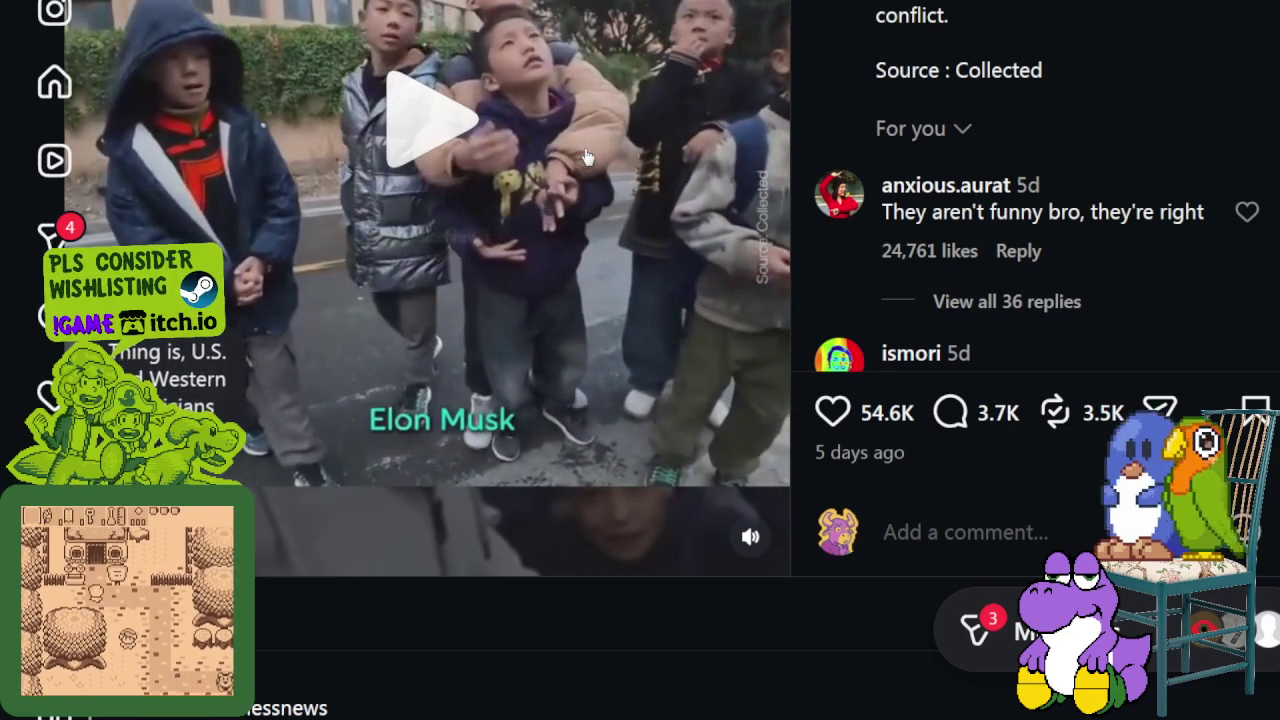
{"action": "left_click", "coordinate": [586, 157]}
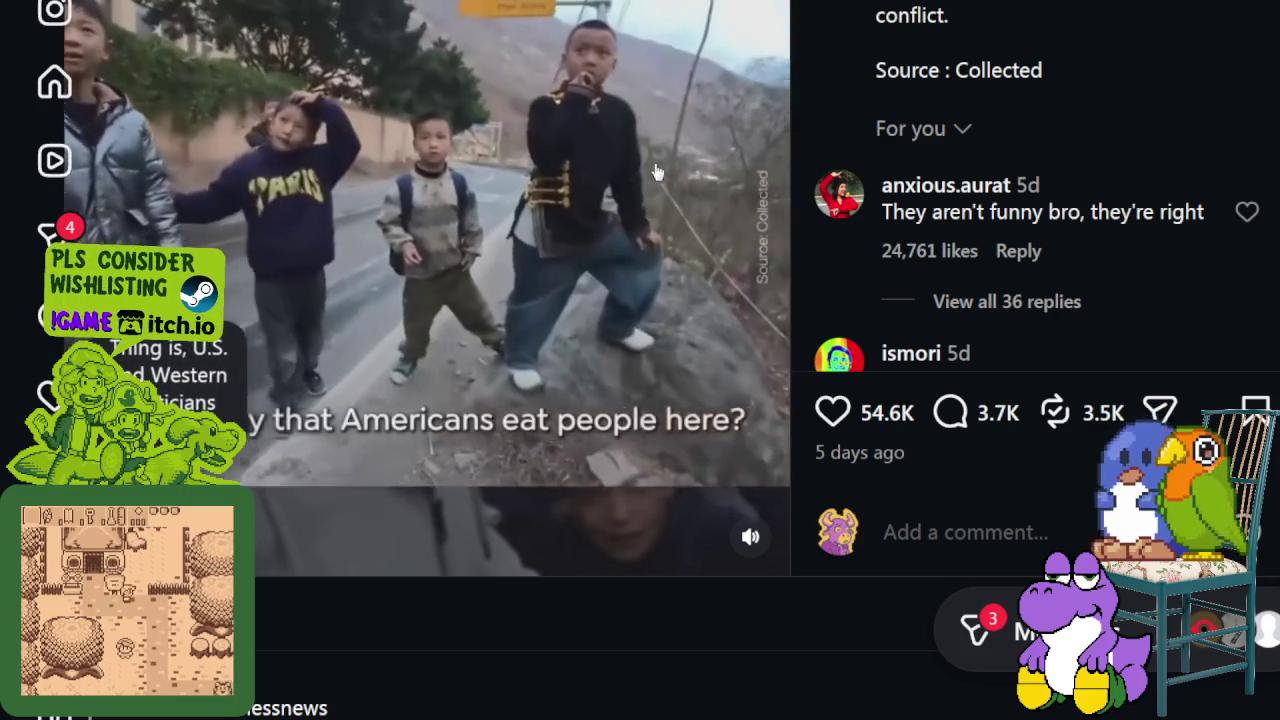
{"action": "left_click", "coordinate": [656, 173]}
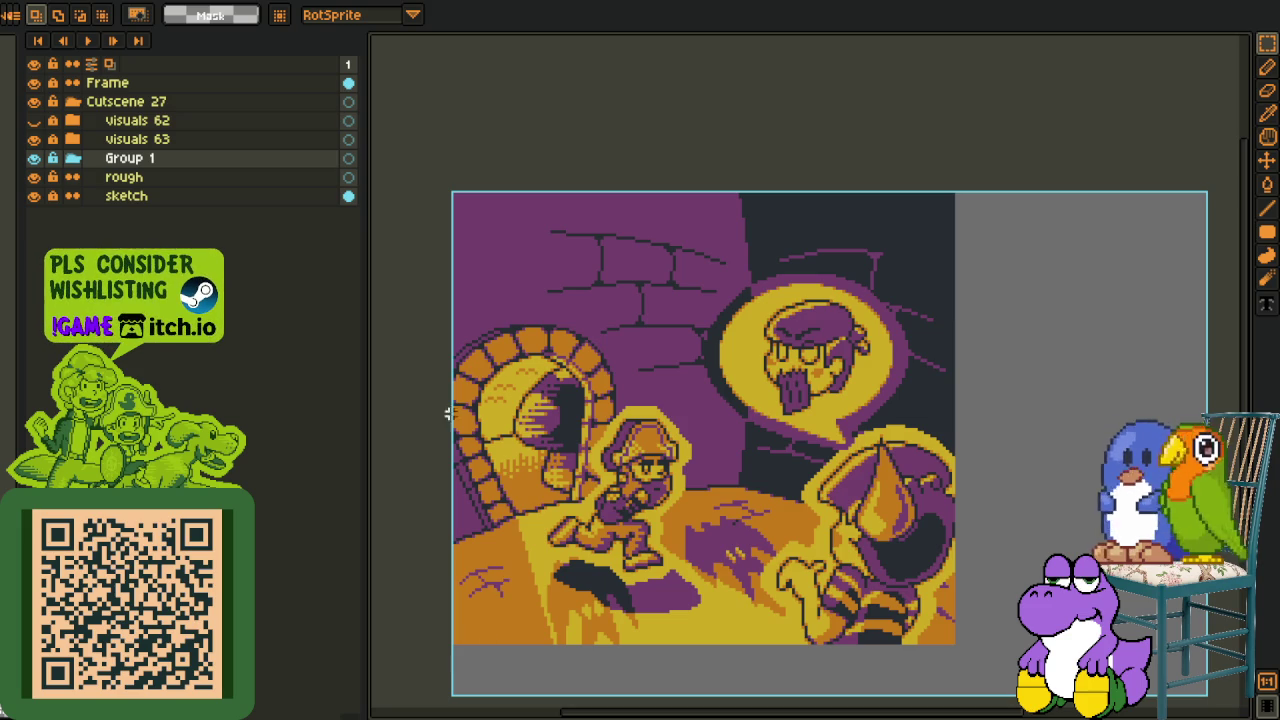
- Rename the Group 1 folder to 'visuals 64'
{"action": "scroll", "coordinate": [683, 420], "scroll_direction": "up", "scroll_amount": 1}
{"action": "scroll", "coordinate": [683, 422], "scroll_direction": "up", "scroll_amount": 1}
{"action": "scroll", "coordinate": [683, 422], "scroll_direction": "up", "scroll_amount": 1}
{"action": "double_click", "coordinate": [65, 158]}
{"action": "type", "text": "visuals 64"}
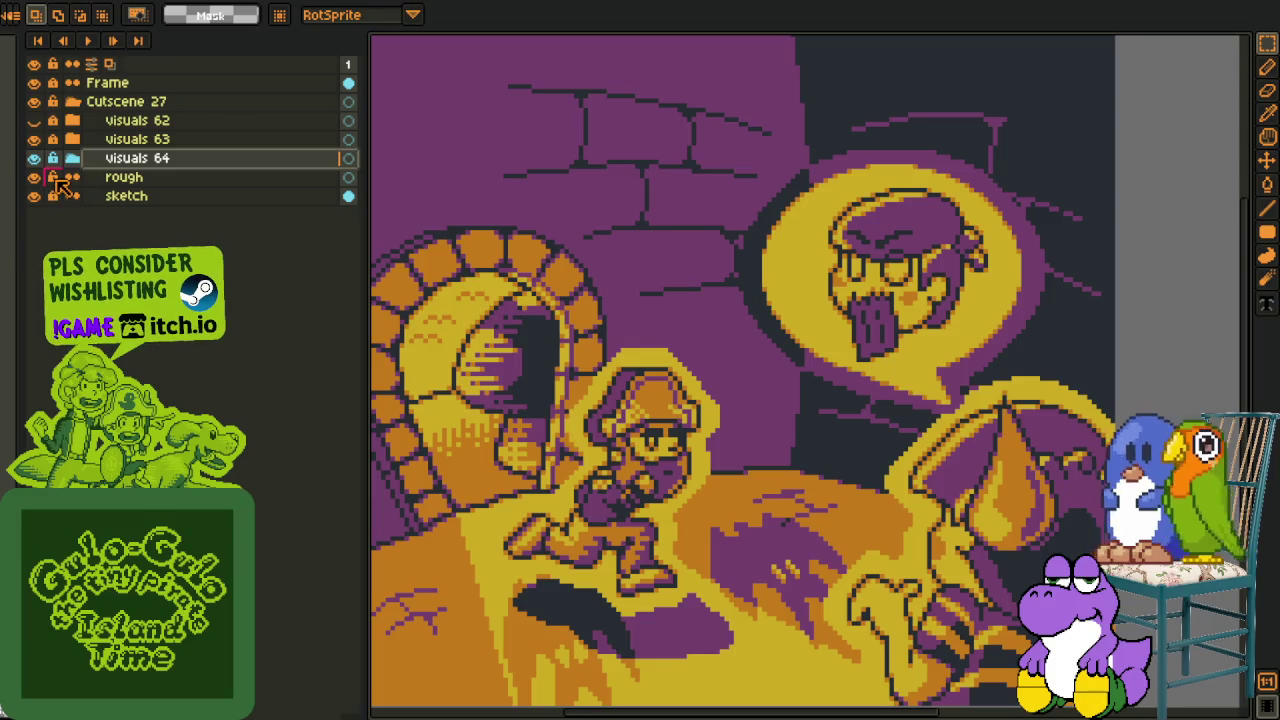
- Show the campfire scene layer and add a new empty layer above visuals 62
{"action": "left_click", "coordinate": [34, 120]}
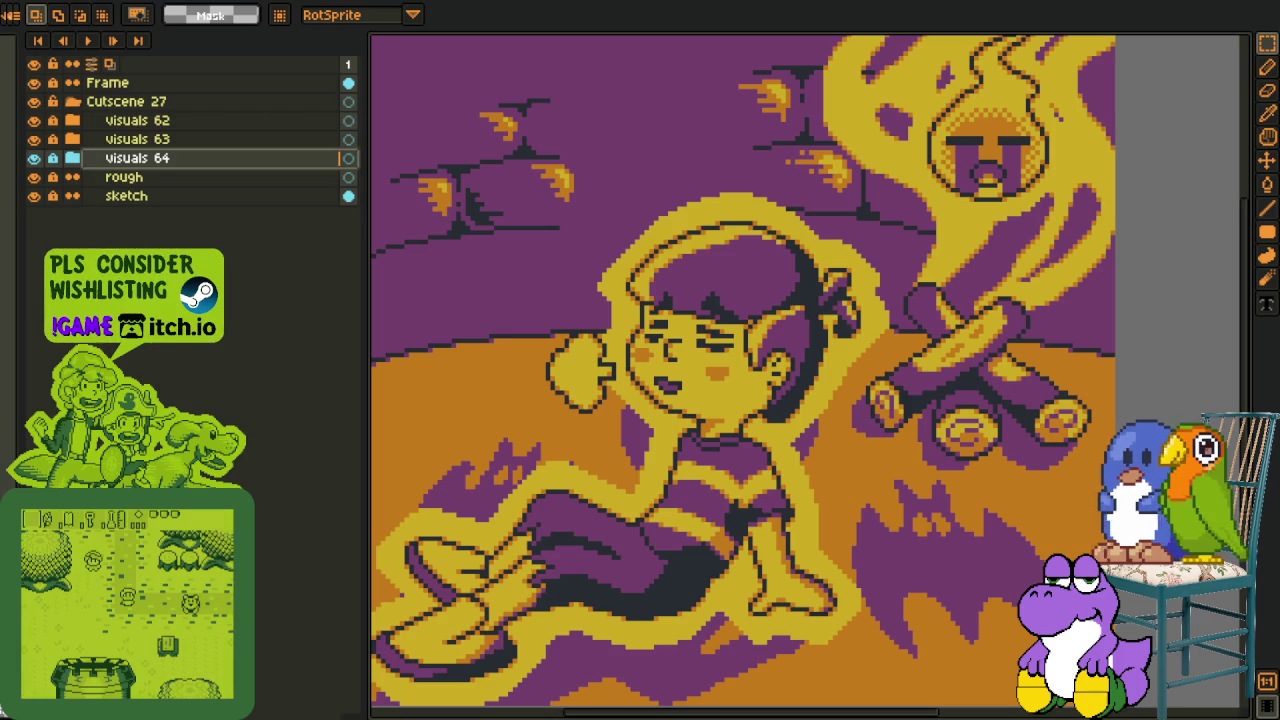
{"action": "scroll", "coordinate": [420, 502], "scroll_direction": "down", "scroll_amount": 3}
{"action": "scroll", "coordinate": [488, 522], "scroll_direction": "up", "scroll_amount": 2}
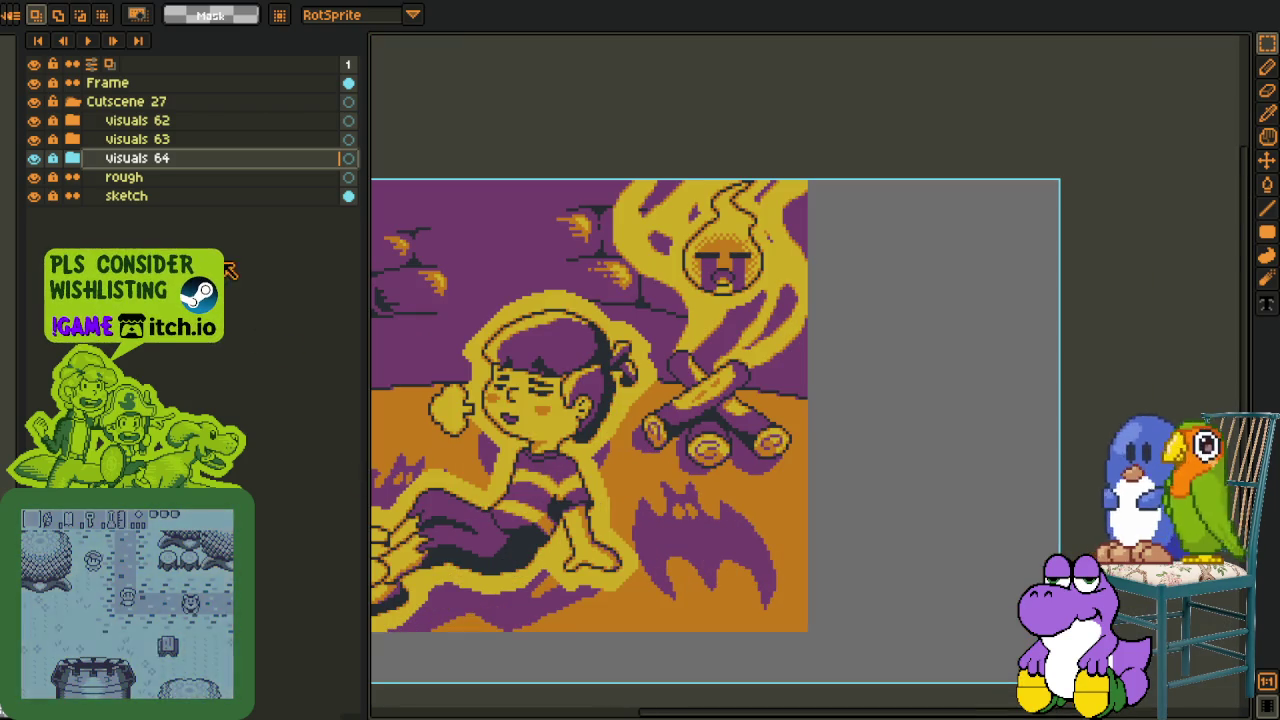
{"action": "right_click", "coordinate": [143, 124]}
{"action": "left_click", "coordinate": [292, 163]}
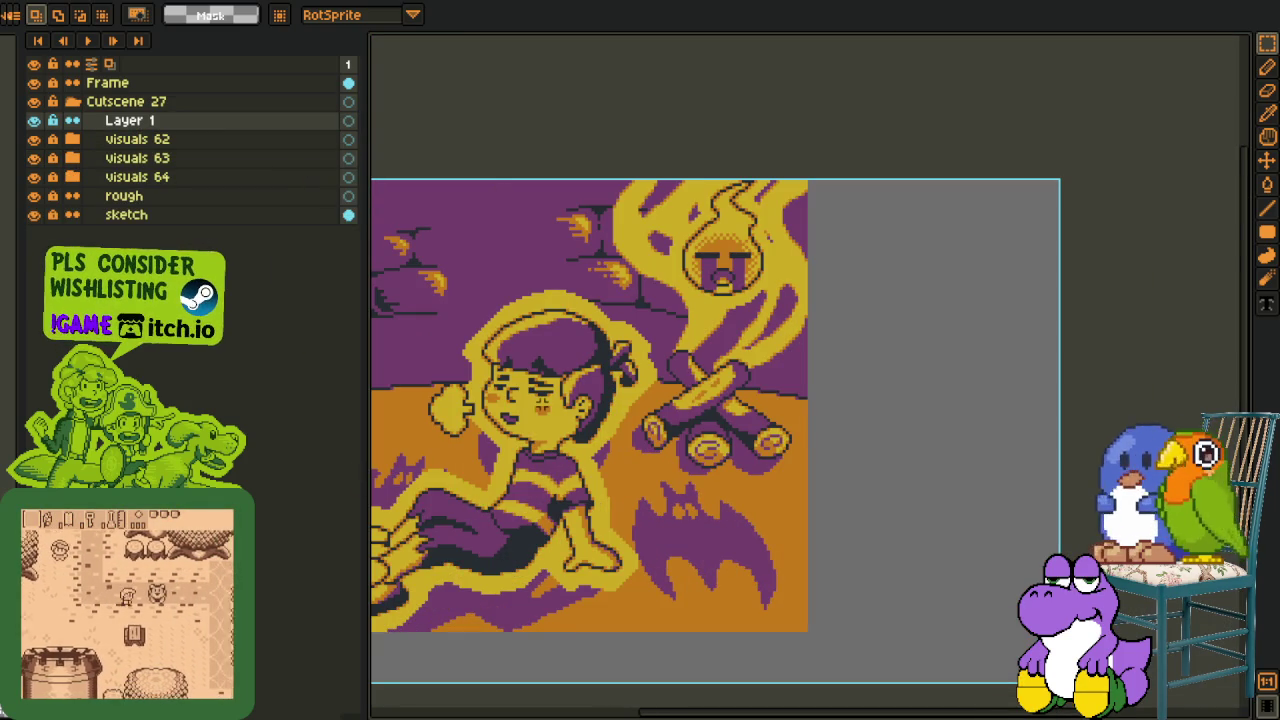
- With the Pencil, draw an upper curved red line left of the girl's fist
{"action": "left_click_drag", "start_coordinate": [521, 416], "coordinate": [678, 403]}
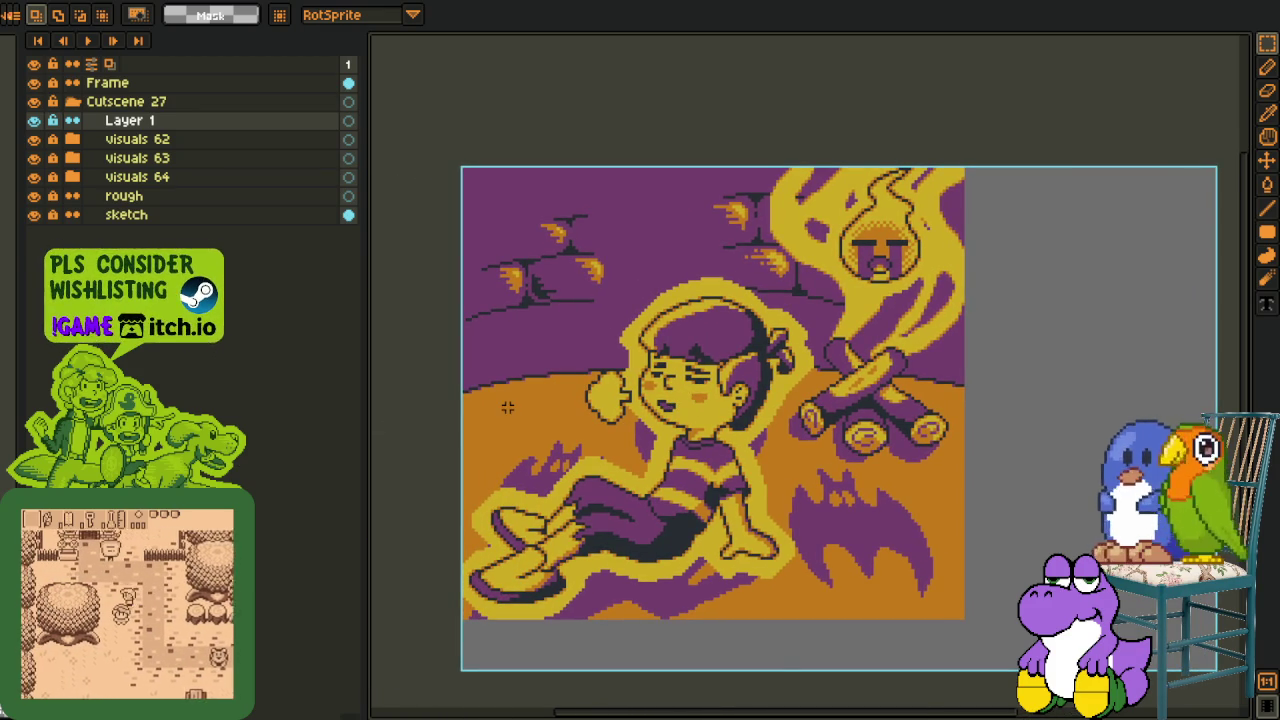
{"action": "scroll", "coordinate": [507, 407], "scroll_direction": "up", "scroll_amount": 2}
{"action": "key", "text": "b"}
{"action": "scroll", "coordinate": [487, 407], "scroll_direction": "up", "scroll_amount": 1}
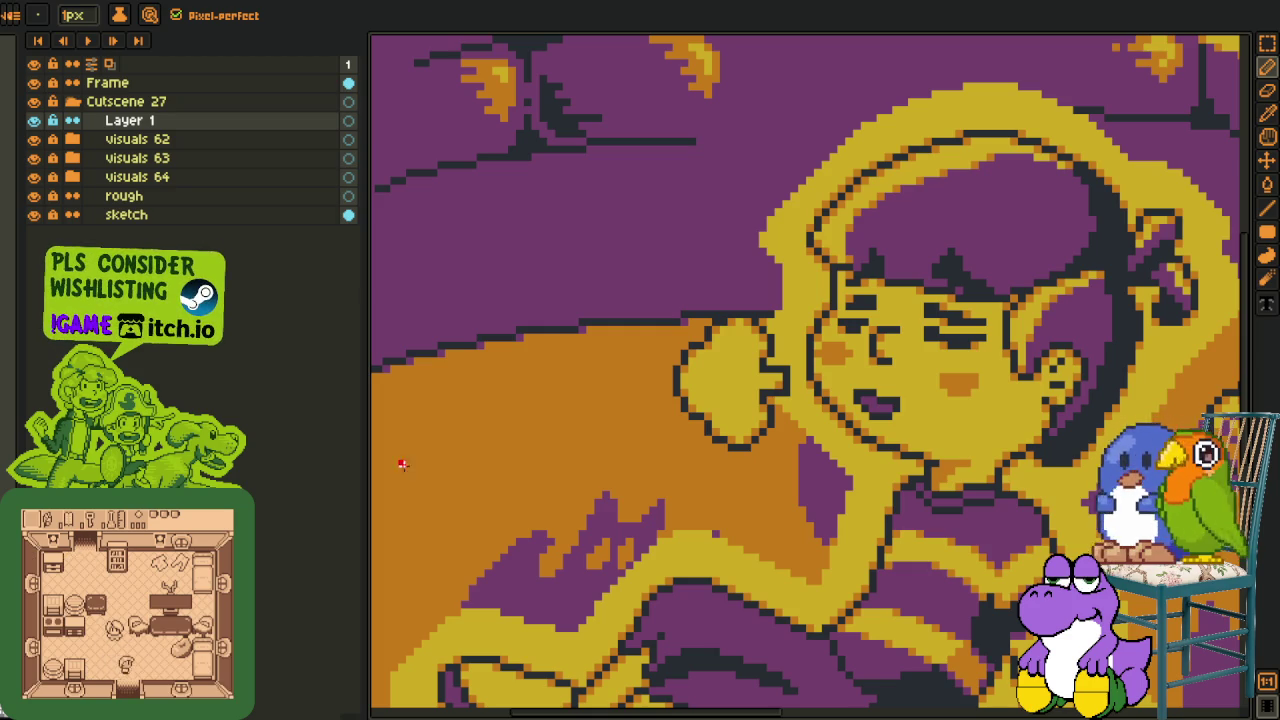
{"action": "left_click_drag", "start_coordinate": [400, 471], "coordinate": [660, 401]}
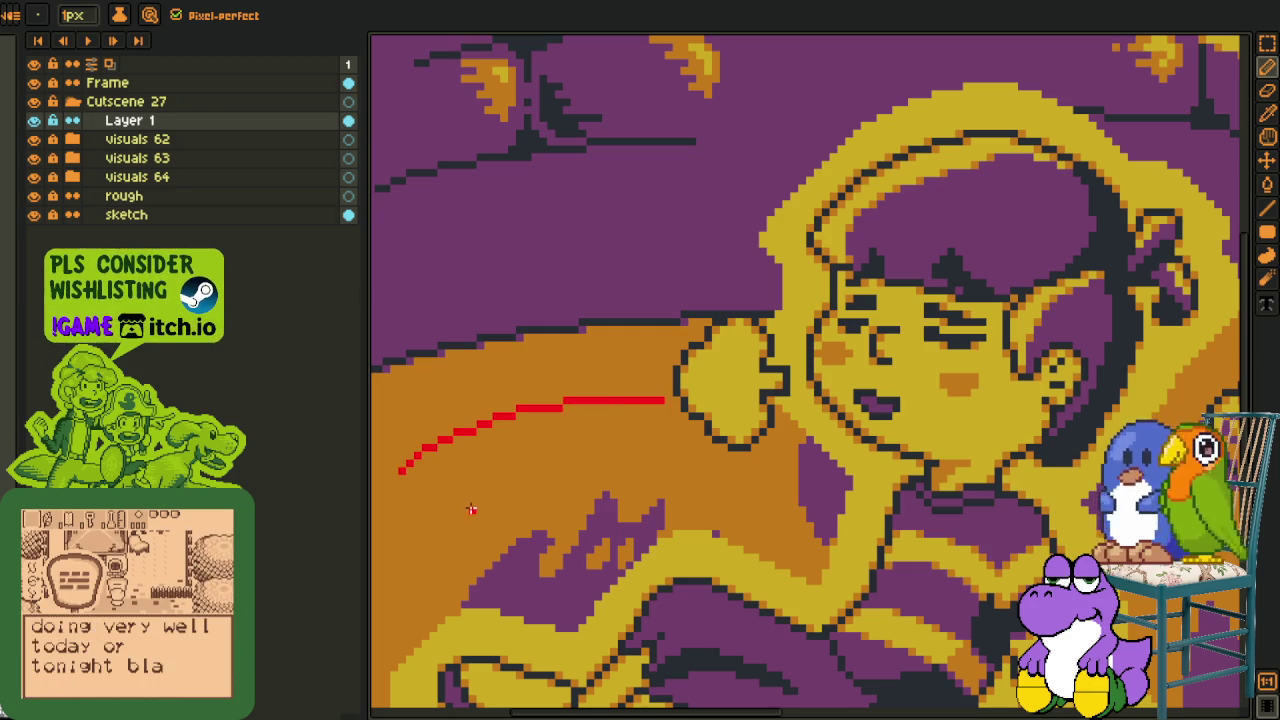
- Draw a longer lower curved red line and a short stroke joining the two
{"action": "left_click_drag", "start_coordinate": [471, 509], "coordinate": [661, 470]}
{"action": "key", "text": "ctrl+z"}
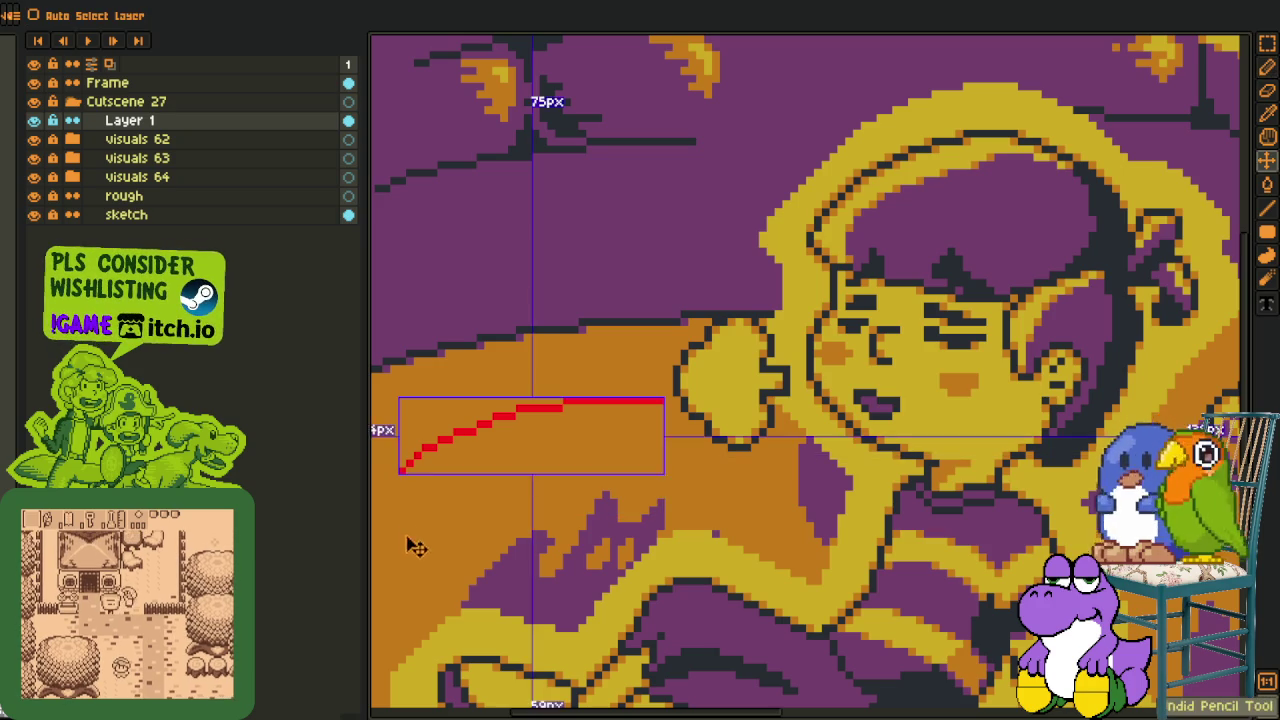
{"action": "left_click_drag", "start_coordinate": [401, 565], "coordinate": [718, 480]}
{"action": "scroll", "coordinate": [526, 470], "scroll_direction": "up", "scroll_amount": 1}
{"action": "scroll", "coordinate": [520, 422], "scroll_direction": "up", "scroll_amount": 1}
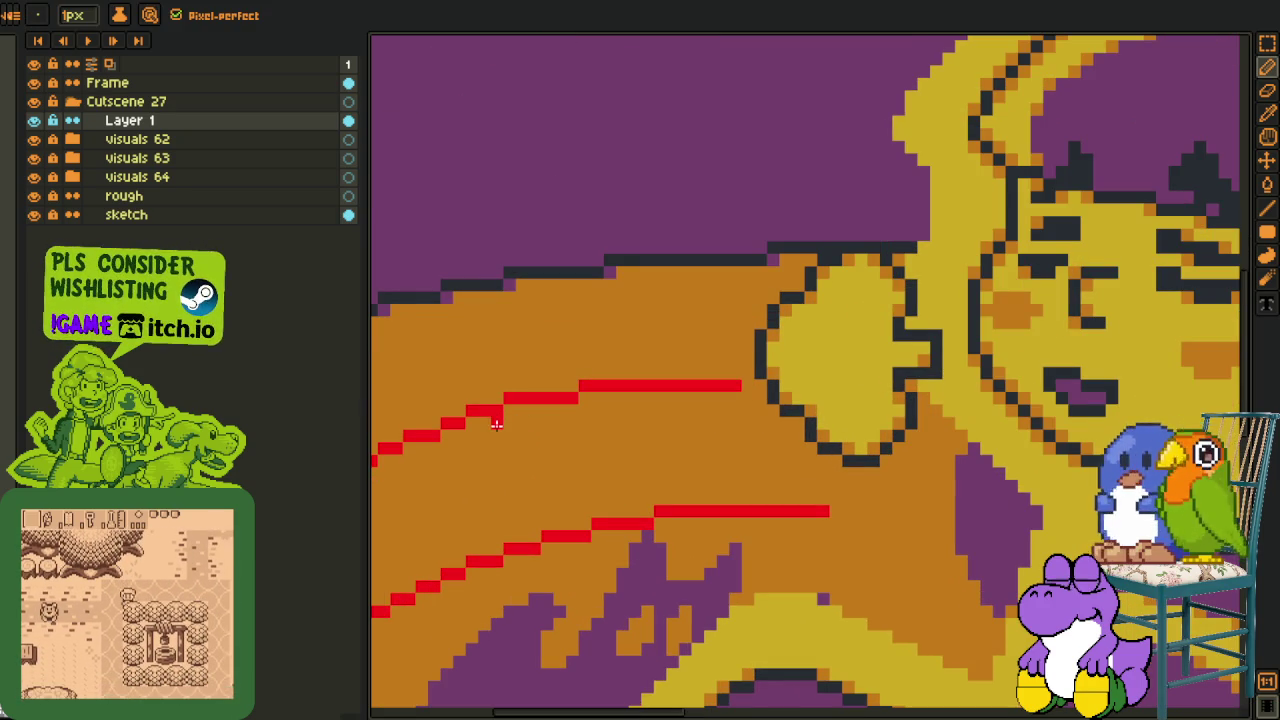
{"action": "mouse_move", "coordinate": [494, 425]}
{"action": "left_mouse_down"}
{"action": "mouse_move", "coordinate": [510, 412]}
{"action": "mouse_move", "coordinate": [547, 513]}
{"action": "left_mouse_up"}
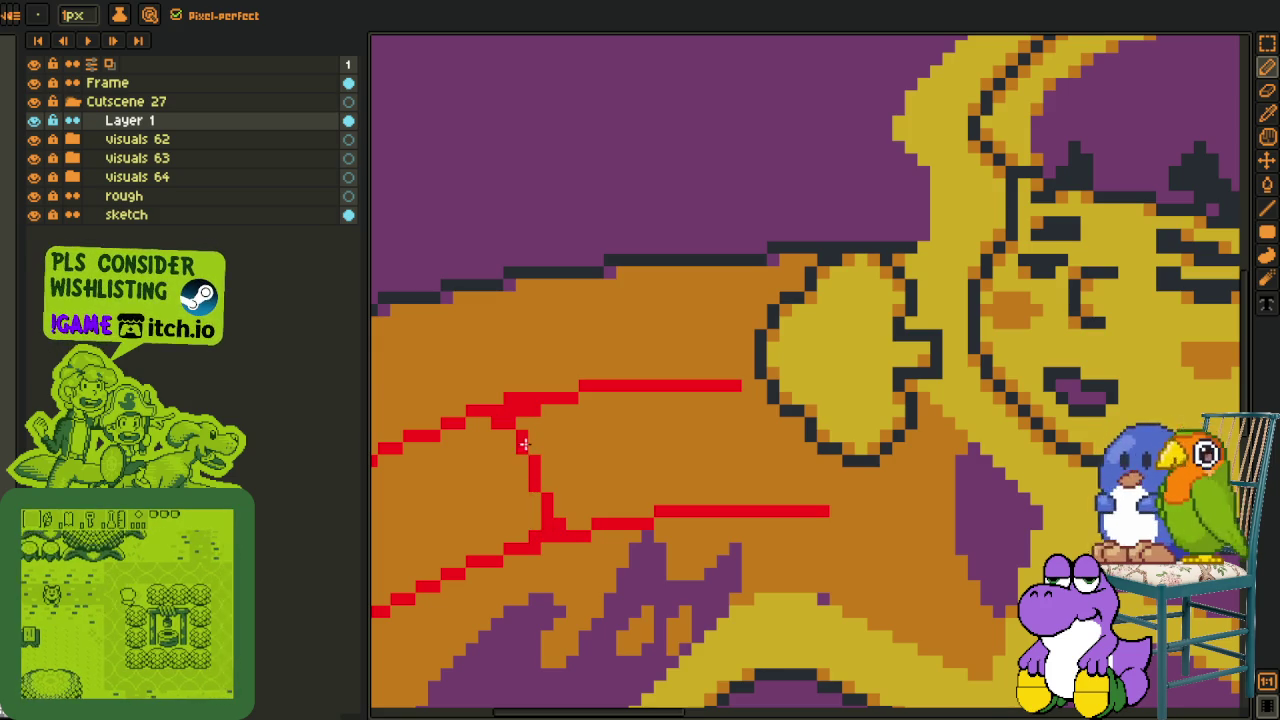
- Select the area around the red sketch lines
{"action": "scroll", "coordinate": [535, 488], "scroll_direction": "down", "scroll_amount": 3}
{"action": "scroll", "coordinate": [586, 437], "scroll_direction": "up", "scroll_amount": 2}
{"action": "scroll", "coordinate": [586, 437], "scroll_direction": "down", "scroll_amount": 1}
{"action": "scroll", "coordinate": [577, 403], "scroll_direction": "down", "scroll_amount": 1}
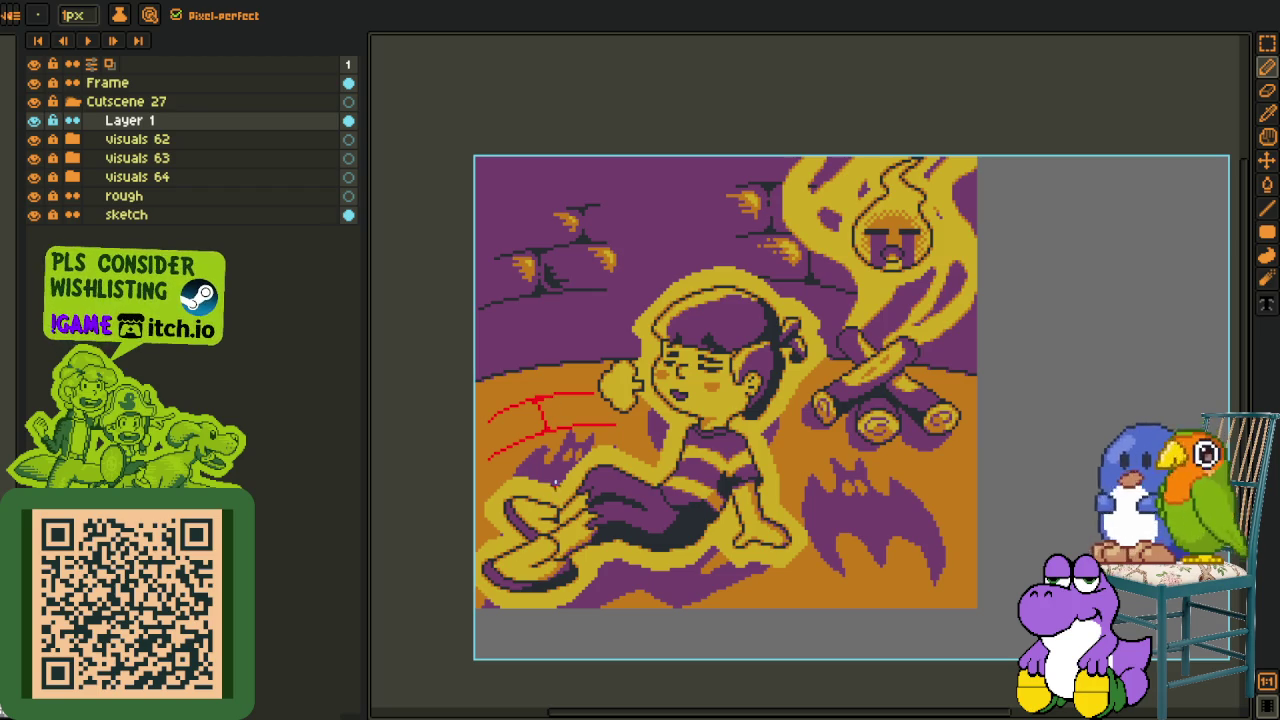
{"action": "scroll", "coordinate": [455, 530], "scroll_direction": "up", "scroll_amount": 2}
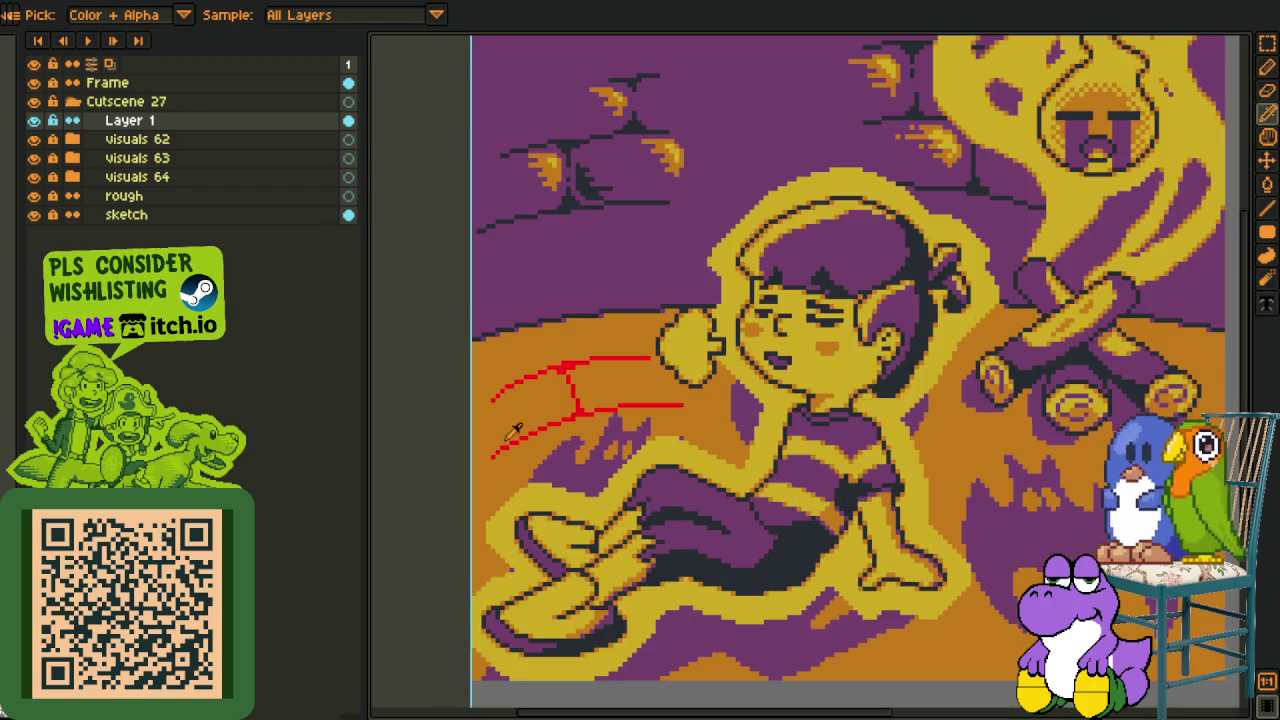
{"action": "scroll", "coordinate": [578, 487], "scroll_direction": "up", "scroll_amount": 2}
{"action": "mouse_move", "coordinate": [797, 400]}
{"action": "left_mouse_down"}
{"action": "mouse_move", "coordinate": [671, 391]}
{"action": "mouse_move", "coordinate": [457, 534]}
{"action": "mouse_move", "coordinate": [434, 583]}
{"action": "mouse_move", "coordinate": [830, 482]}
{"action": "left_mouse_up"}
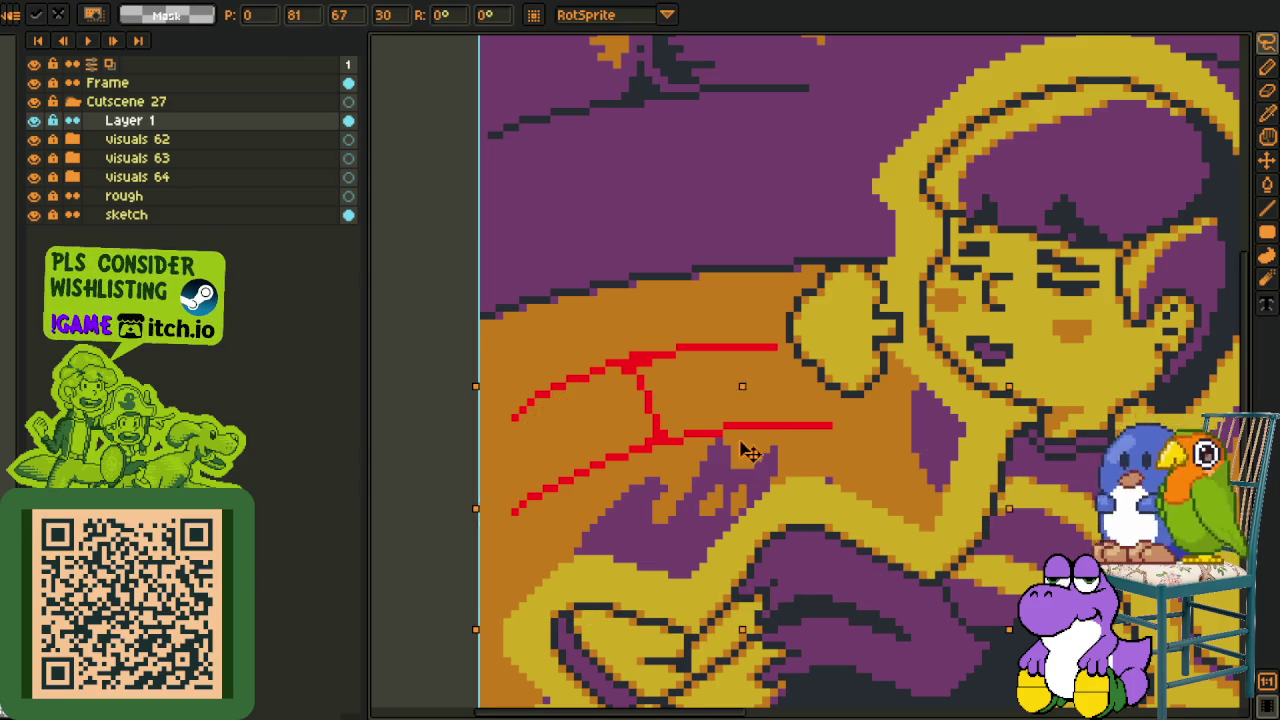
- Nudge the selected red sketch slightly up and left and commit it
{"action": "left_click_drag", "start_coordinate": [756, 451], "coordinate": [748, 435]}
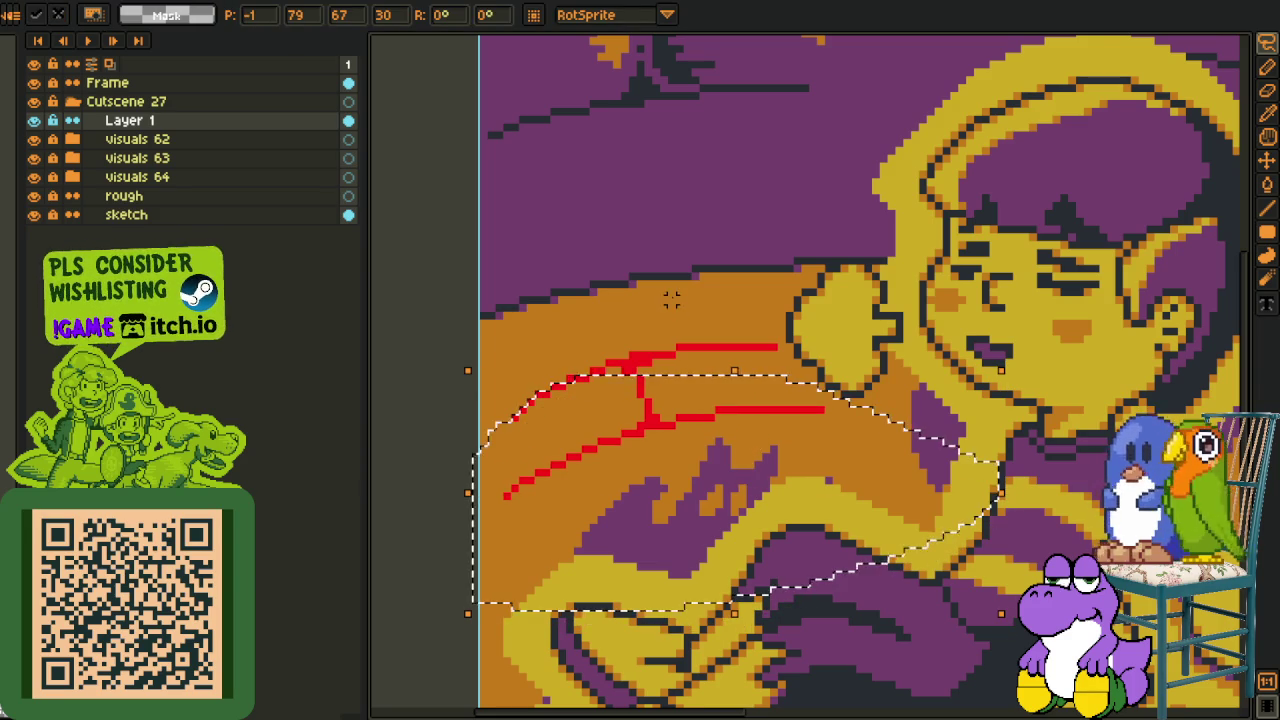
{"action": "key", "text": "Return"}
{"action": "scroll", "coordinate": [512, 412], "scroll_direction": "up", "scroll_amount": 2}
- Trim back the right end of the upper red line
{"action": "key", "text": "e"}
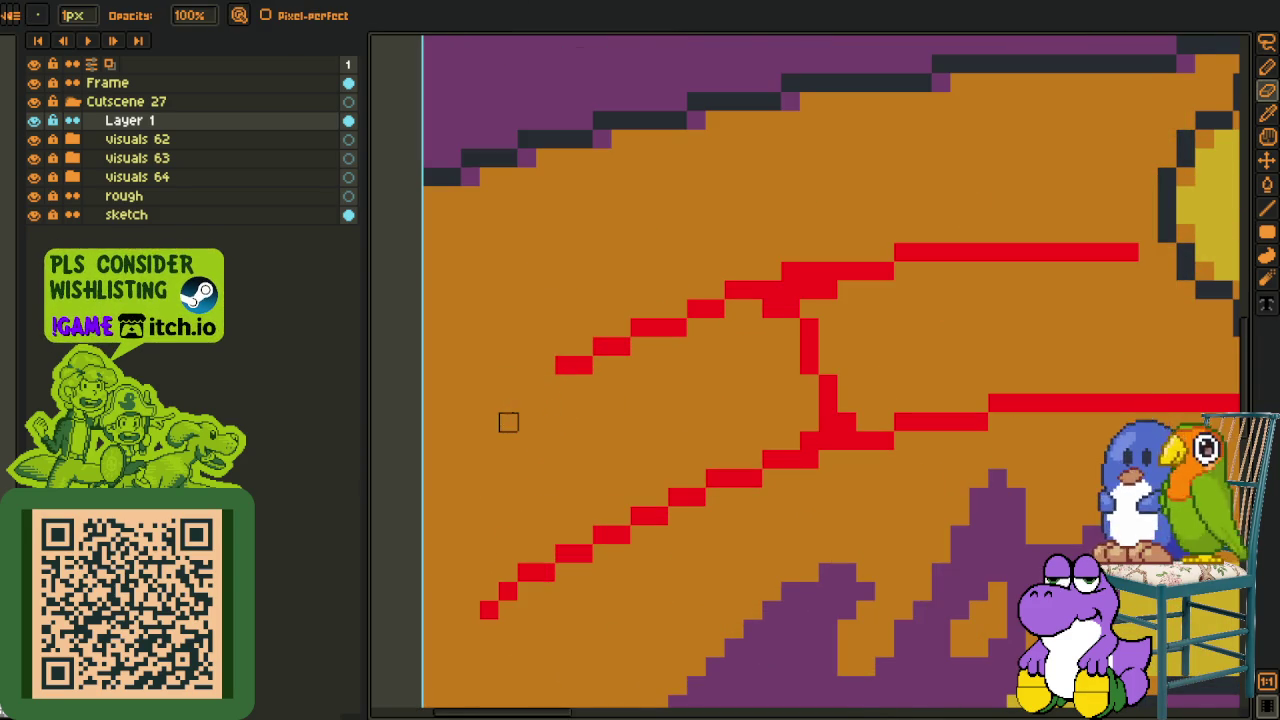
{"action": "scroll", "coordinate": [657, 423], "scroll_direction": "down", "scroll_amount": 2}
{"action": "scroll", "coordinate": [752, 386], "scroll_direction": "up", "scroll_amount": 2}
{"action": "scroll", "coordinate": [885, 406], "scroll_direction": "down", "scroll_amount": 2}
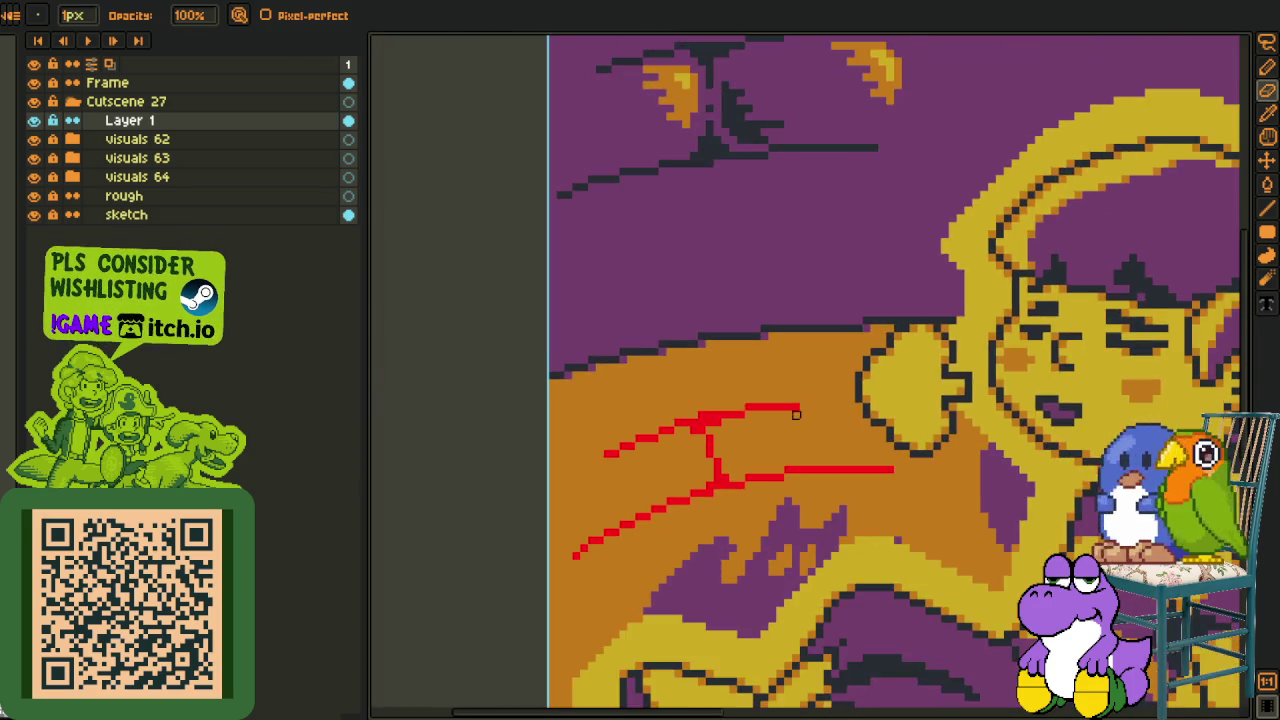
{"action": "key", "text": "b"}
{"action": "scroll", "coordinate": [794, 397], "scroll_direction": "up", "scroll_amount": 2}
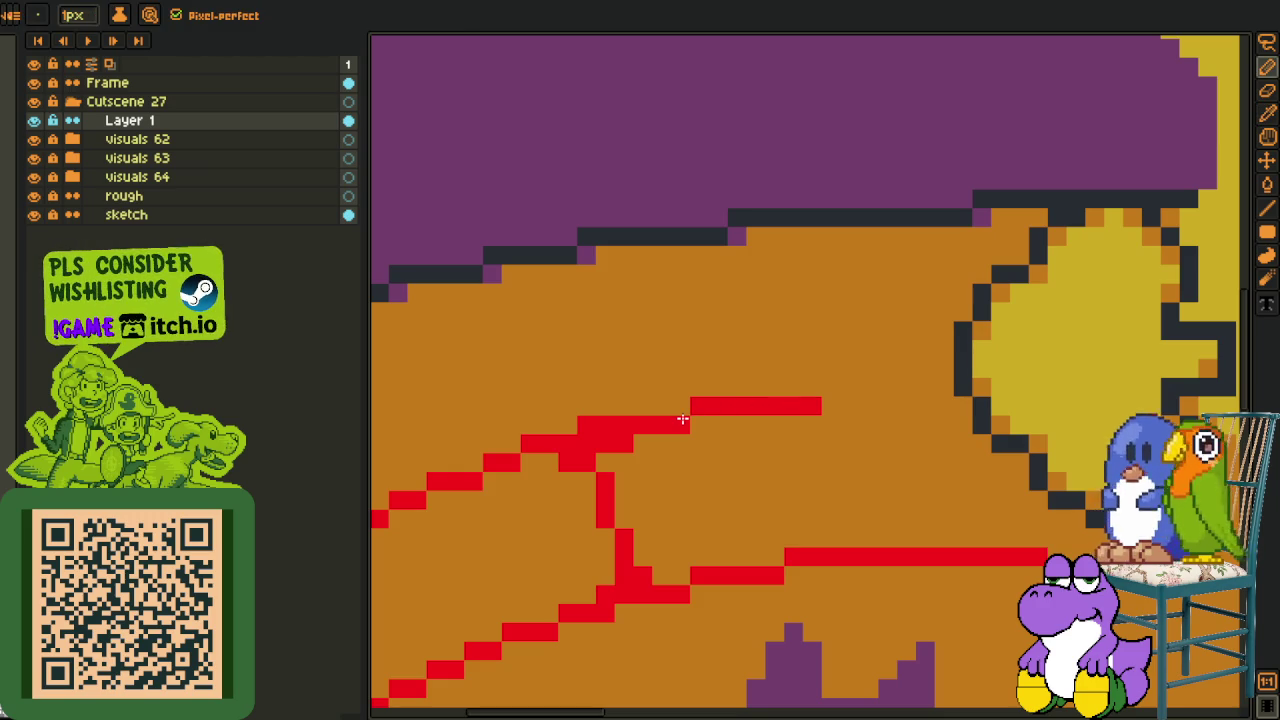
{"action": "left_click_drag", "start_coordinate": [682, 423], "coordinate": [675, 410]}
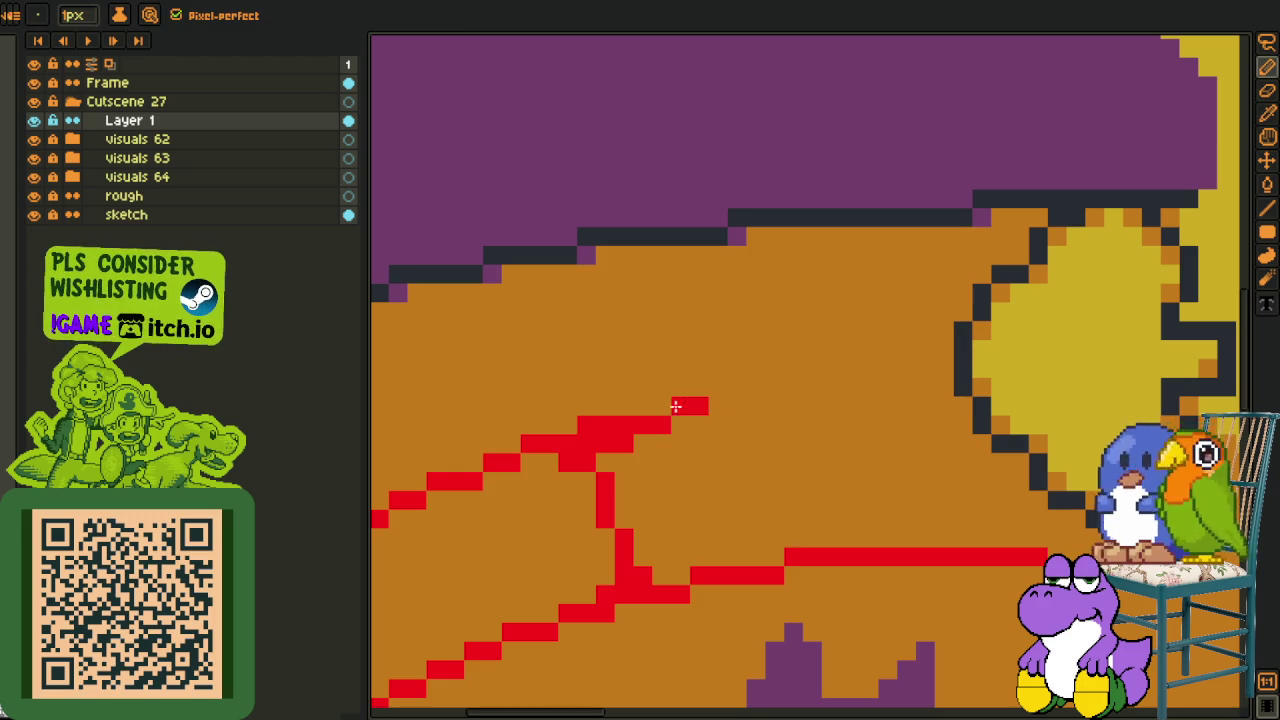
- Add a red dot and a short dash continuing the upper line toward the fist
{"action": "left_click", "coordinate": [661, 405]}
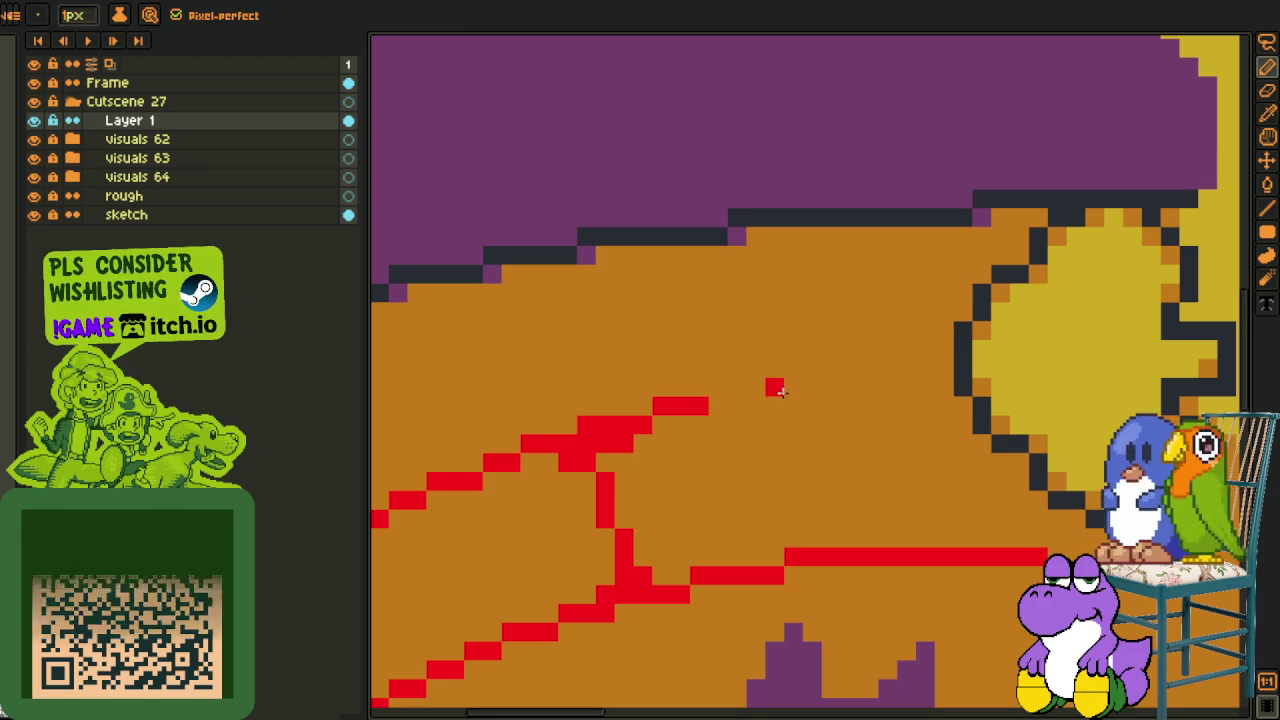
{"action": "left_click_drag", "start_coordinate": [790, 388], "coordinate": [843, 392]}
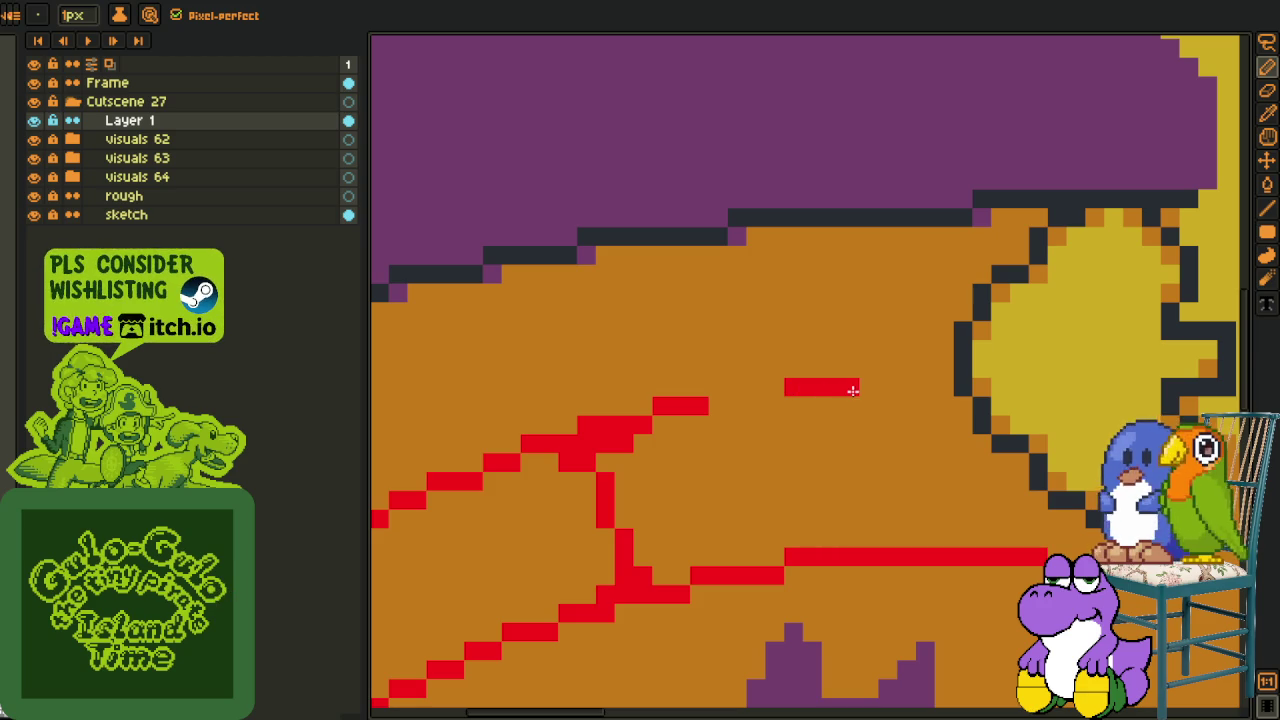
{"action": "scroll", "coordinate": [795, 446], "scroll_direction": "down", "scroll_amount": 2}
{"action": "scroll", "coordinate": [809, 440], "scroll_direction": "down", "scroll_amount": 1}
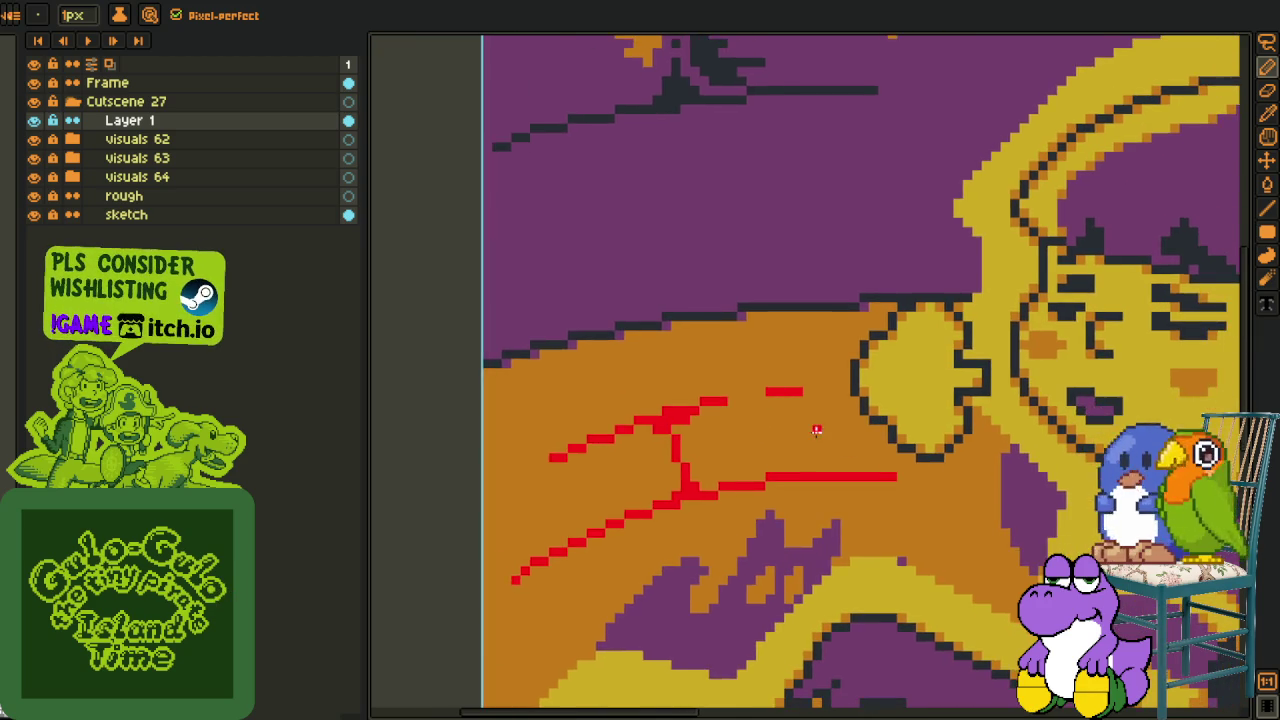
{"action": "scroll", "coordinate": [814, 429], "scroll_direction": "up", "scroll_amount": 1}
- Pan out to show the girl's face and the whole campfire artwork beside the sketch
{"action": "left_click_drag", "start_coordinate": [835, 398], "coordinate": [668, 365]}
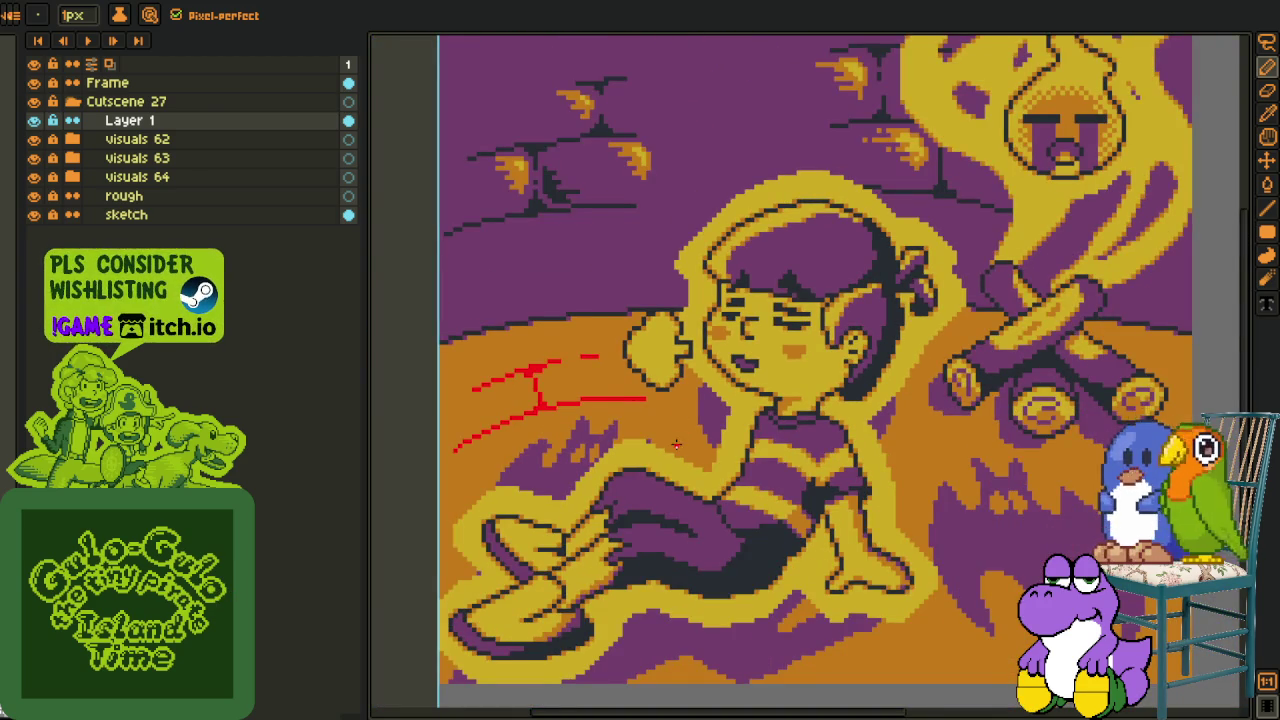
{"action": "left_click_drag", "start_coordinate": [676, 445], "coordinate": [661, 430]}
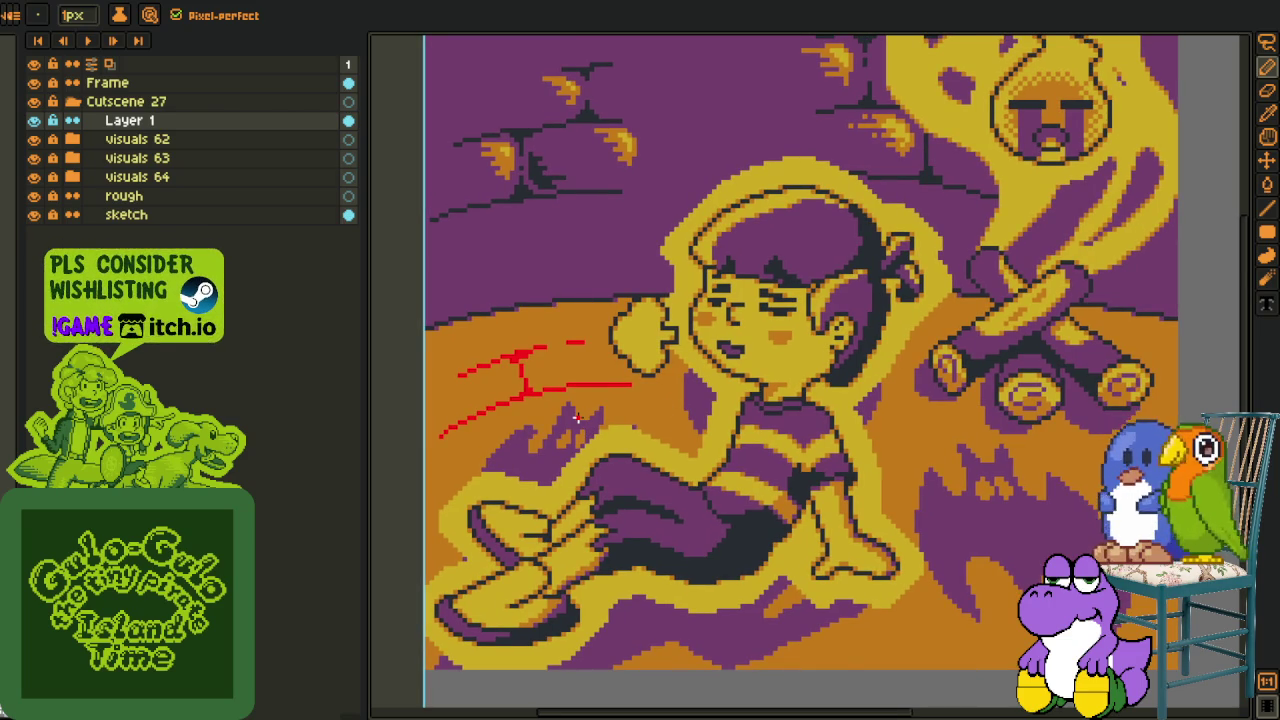
{"action": "scroll", "coordinate": [611, 404], "scroll_direction": "up", "scroll_amount": 2}
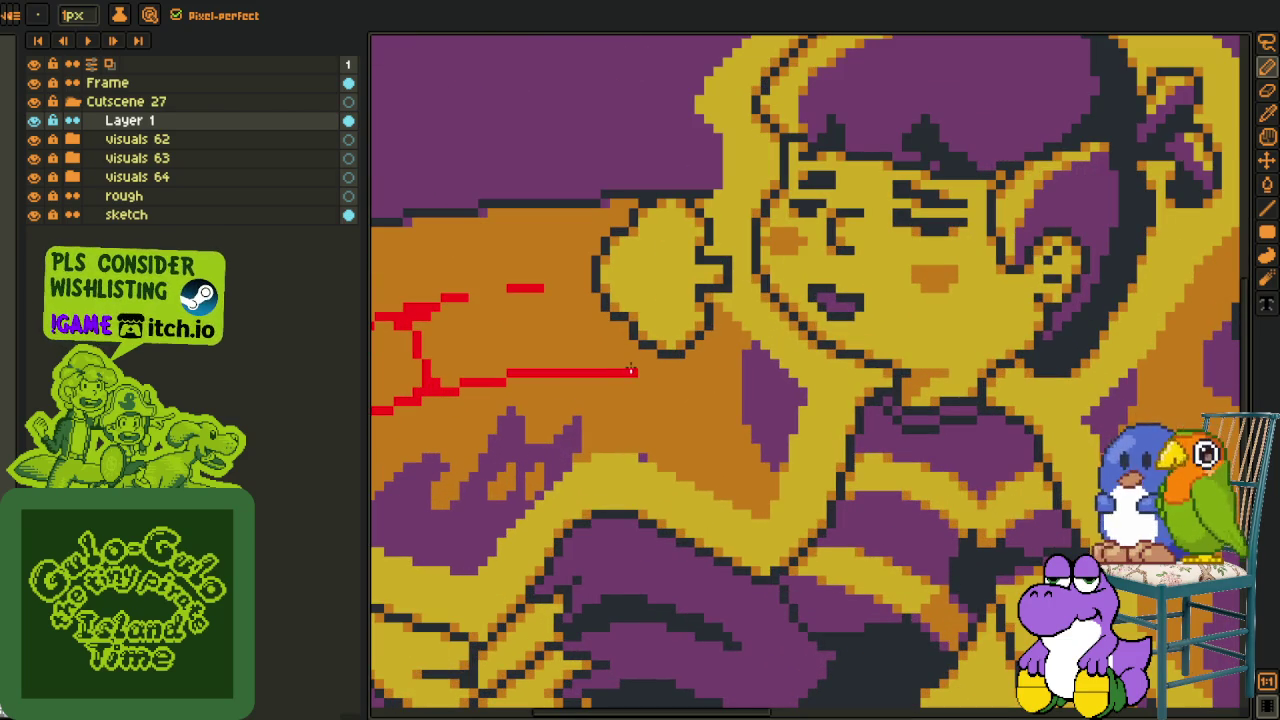
{"action": "scroll", "coordinate": [593, 409], "scroll_direction": "down", "scroll_amount": 1}
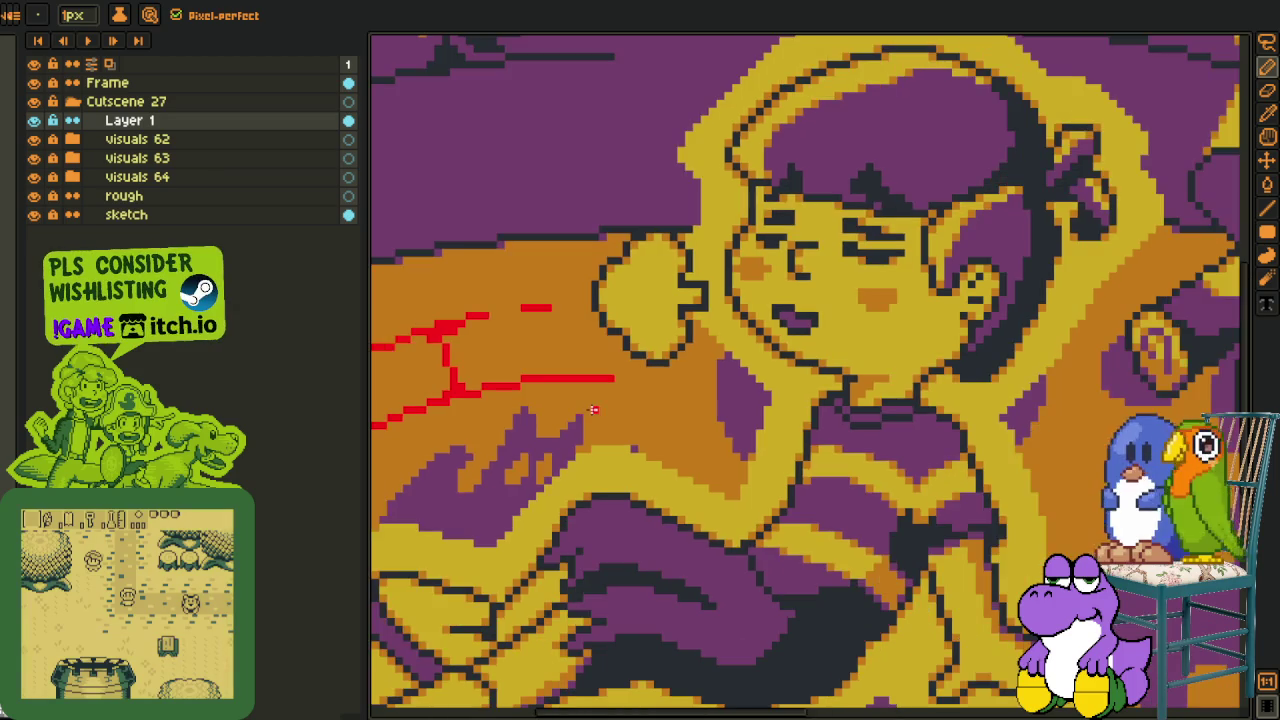
{"action": "scroll", "coordinate": [579, 396], "scroll_direction": "down", "scroll_amount": 2}
{"action": "mouse_move", "coordinate": [617, 436]}
{"action": "left_mouse_down"}
{"action": "mouse_move", "coordinate": [660, 453]}
{"action": "mouse_move", "coordinate": [465, 423]}
{"action": "left_mouse_up"}
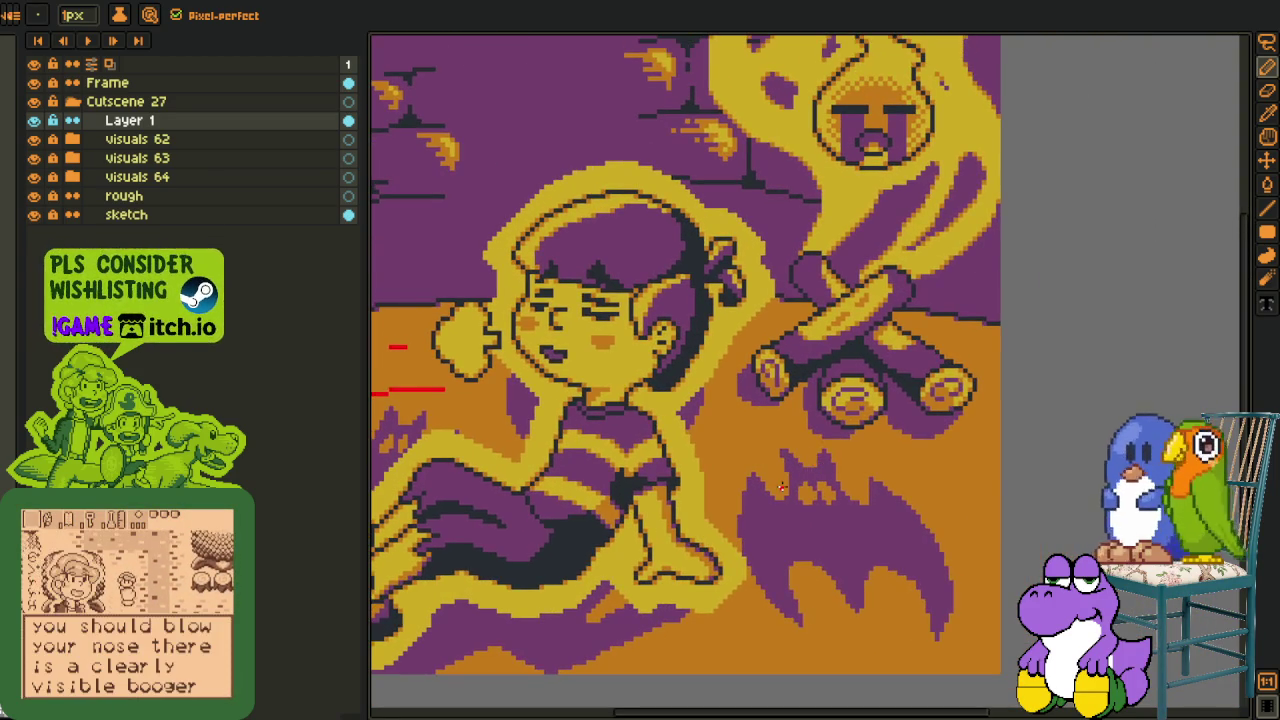
{"action": "left_click_drag", "start_coordinate": [781, 487], "coordinate": [849, 470]}
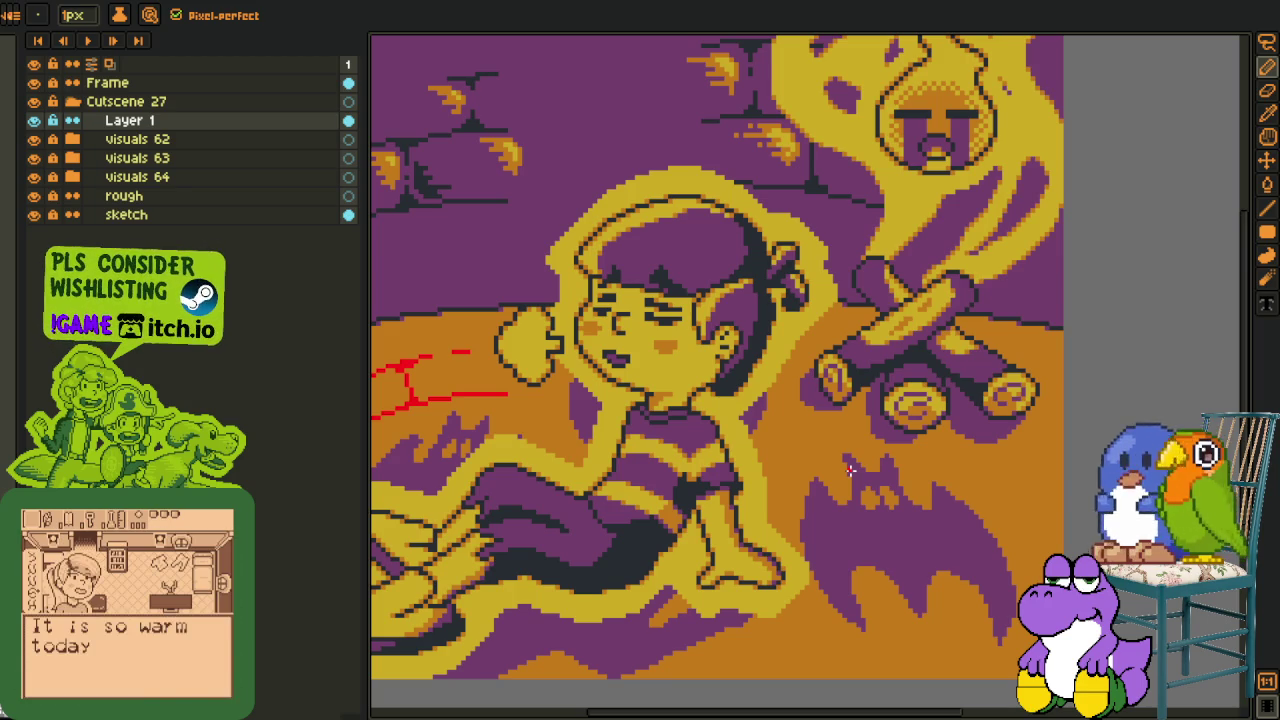
{"action": "scroll", "coordinate": [849, 470], "scroll_direction": "down", "scroll_amount": 1}
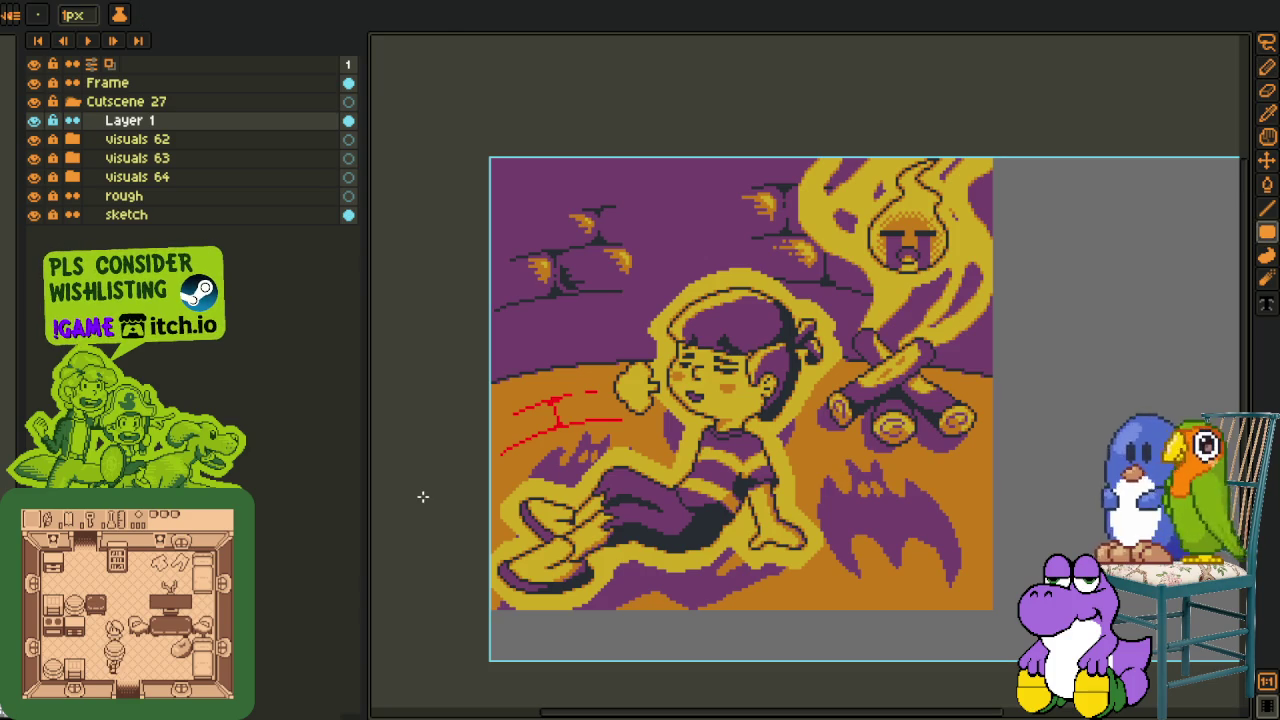
{"action": "key", "text": "i"}
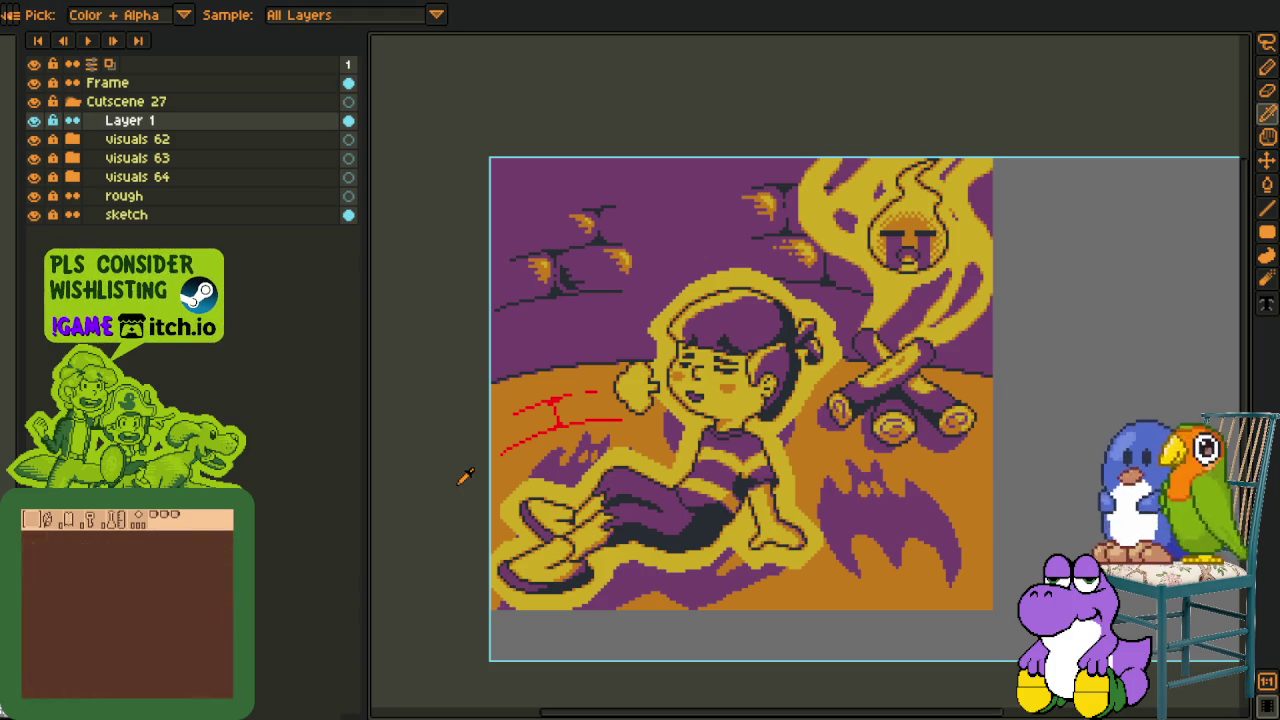
{"action": "scroll", "coordinate": [476, 477], "scroll_direction": "up", "scroll_amount": 2}
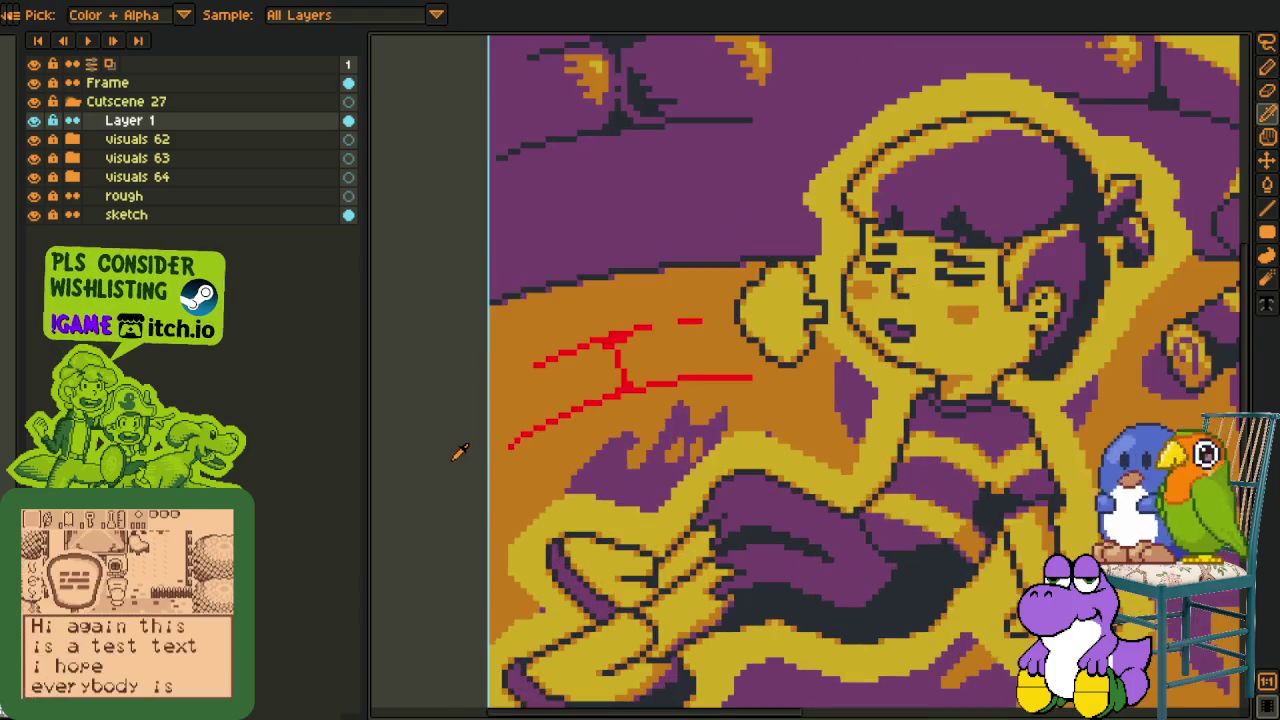
{"action": "scroll", "coordinate": [683, 418], "scroll_direction": "down", "scroll_amount": 2}
{"action": "scroll", "coordinate": [605, 410], "scroll_direction": "up", "scroll_amount": 1}
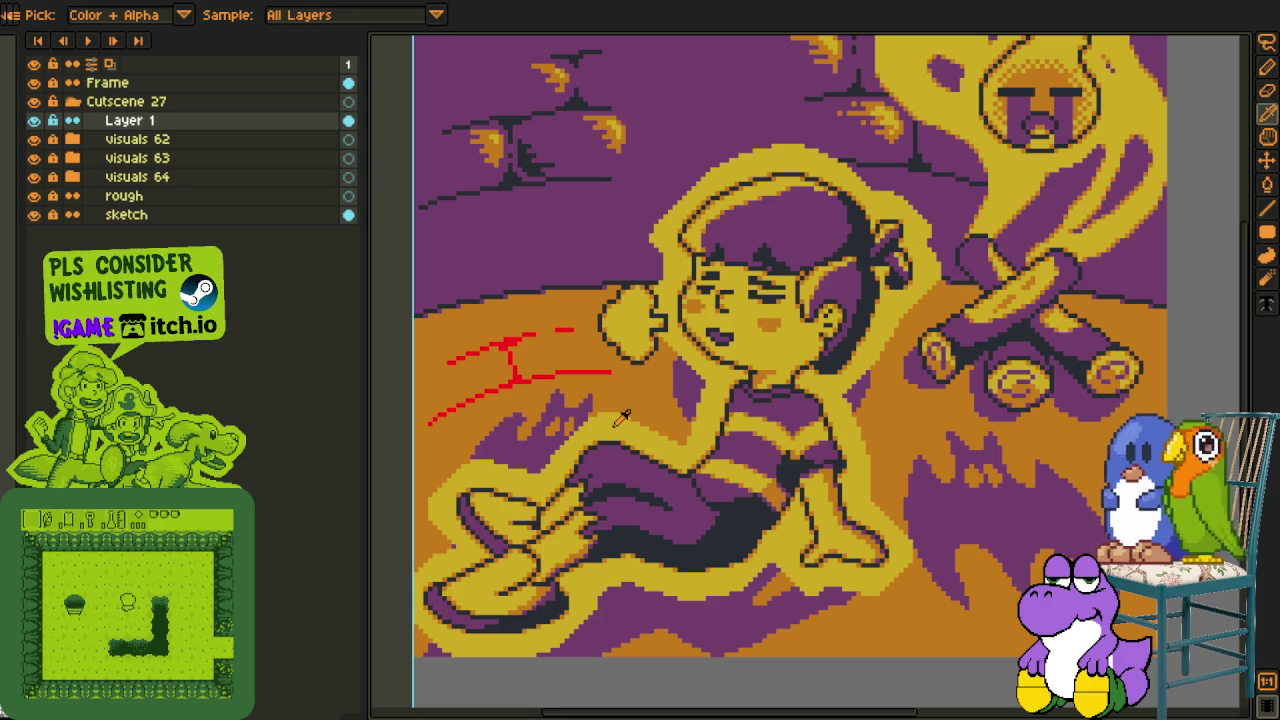
{"action": "scroll", "coordinate": [621, 418], "scroll_direction": "down", "scroll_amount": 2}
{"action": "scroll", "coordinate": [635, 382], "scroll_direction": "up", "scroll_amount": 2}
{"action": "left_click_drag", "start_coordinate": [490, 445], "coordinate": [531, 449]}
- Copy the red strokes beside the character onto the purple bat and commit them
{"action": "key", "text": "m"}
{"action": "left_click_drag", "start_coordinate": [497, 302], "coordinate": [797, 503]}
{"action": "mouse_move", "coordinate": [632, 424]}
{"action": "left_mouse_down"}
{"action": "mouse_move", "coordinate": [978, 510]}
{"action": "mouse_move", "coordinate": [936, 482]}
{"action": "left_mouse_up"}
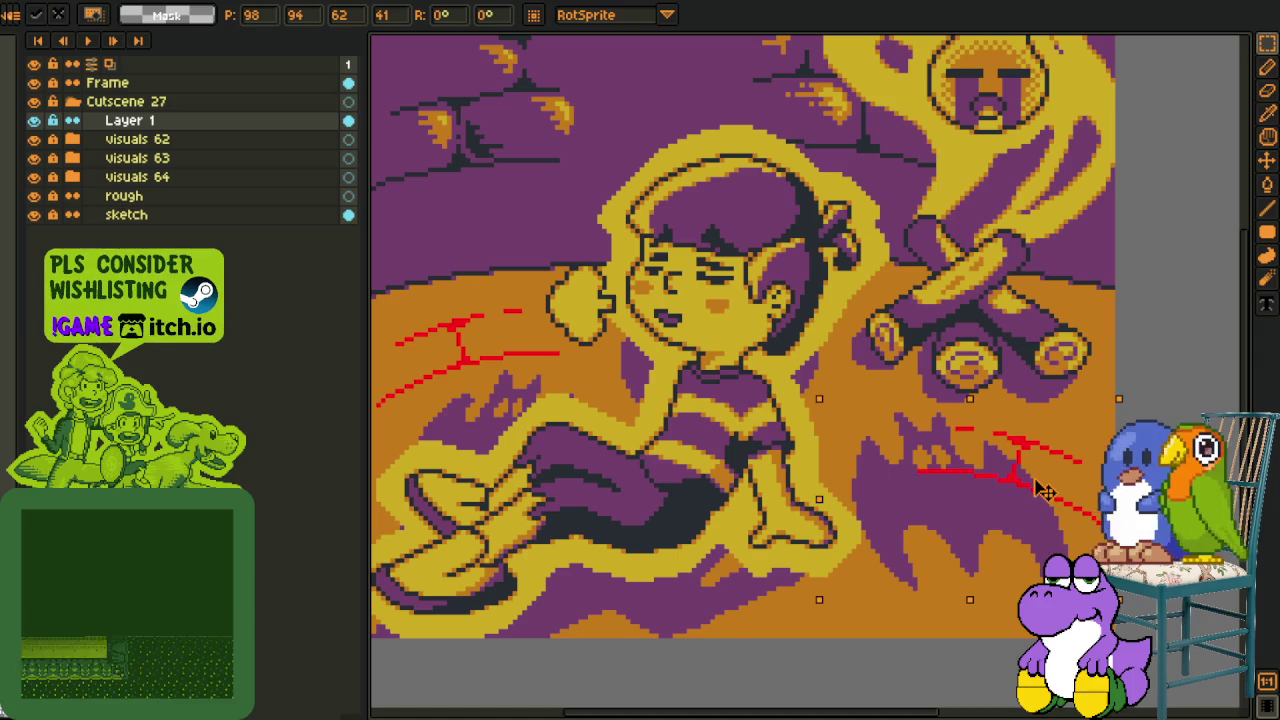
{"action": "mouse_move", "coordinate": [1040, 481]}
{"action": "left_mouse_down"}
{"action": "mouse_move", "coordinate": [1063, 496]}
{"action": "mouse_move", "coordinate": [1046, 491]}
{"action": "left_mouse_up"}
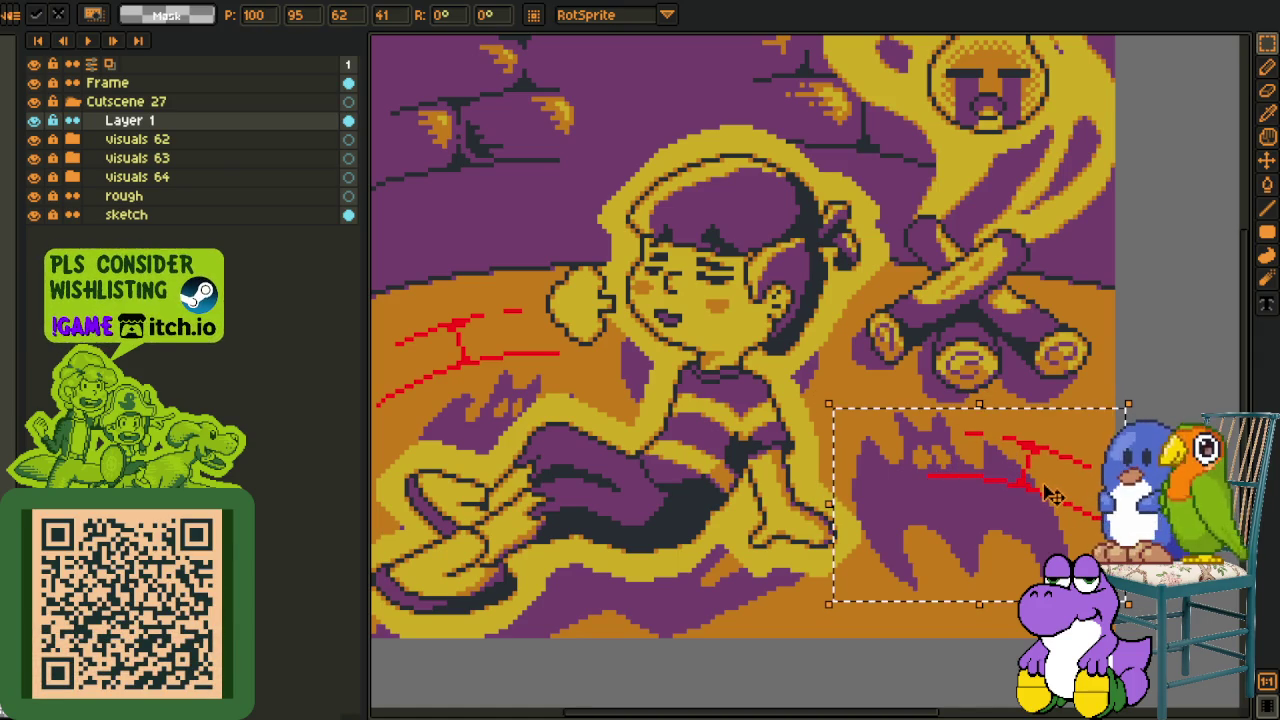
{"action": "key", "text": "i"}
- Recolour the copied strokes to a darker crimson red with Replace Color
{"action": "scroll", "coordinate": [1015, 478], "scroll_direction": "up", "scroll_amount": 2}
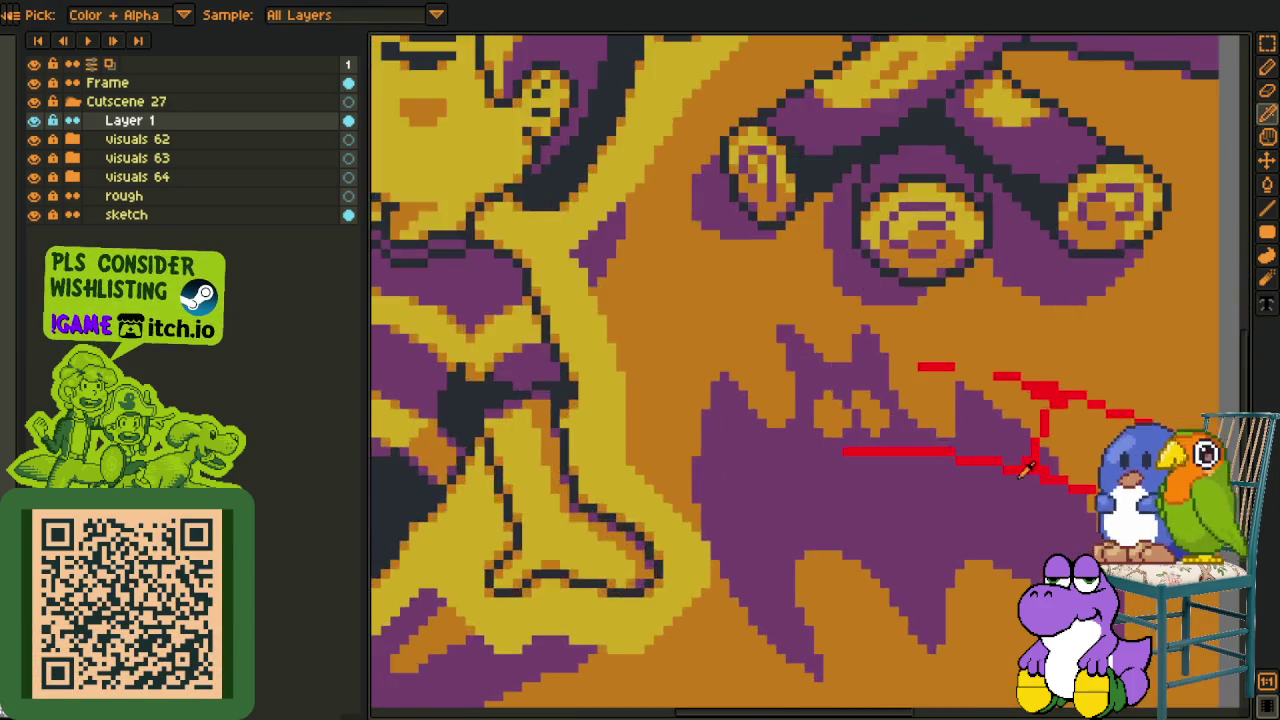
{"action": "scroll", "coordinate": [1040, 475], "scroll_direction": "up", "scroll_amount": 2}
{"action": "scroll", "coordinate": [1003, 447], "scroll_direction": "up", "scroll_amount": 1}
{"action": "scroll", "coordinate": [1000, 447], "scroll_direction": "down", "scroll_amount": 1}
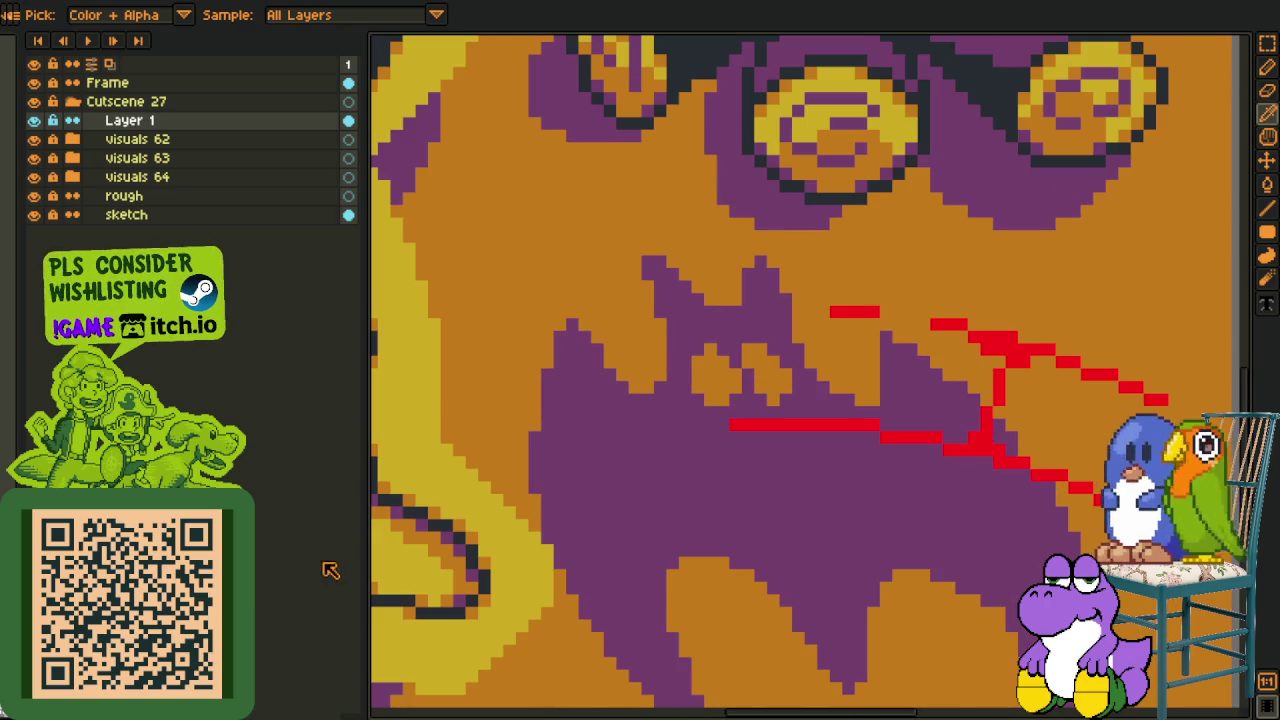
{"action": "key", "text": "shift+r"}
{"action": "left_click", "coordinate": [519, 570]}
{"action": "scroll", "coordinate": [527, 449], "scroll_direction": "down", "scroll_amount": 2}
{"action": "scroll", "coordinate": [636, 660], "scroll_direction": "down", "scroll_amount": 2}
{"action": "scroll", "coordinate": [636, 660], "scroll_direction": "down", "scroll_amount": 3}
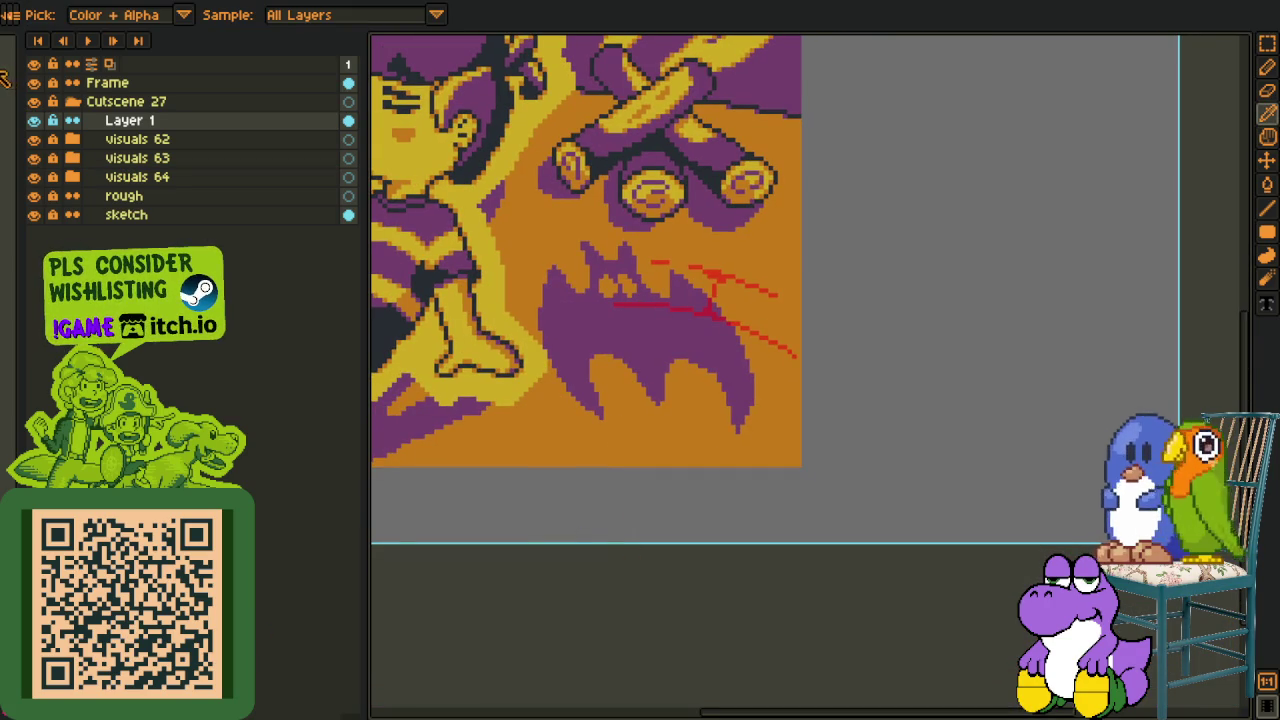
{"action": "scroll", "coordinate": [700, 298], "scroll_direction": "up", "scroll_amount": 2}
- Paint-bucket three crimson stroke segments dark grey
{"action": "key", "text": "g"}
{"action": "scroll", "coordinate": [669, 296], "scroll_direction": "up", "scroll_amount": 2}
{"action": "scroll", "coordinate": [669, 296], "scroll_direction": "up", "scroll_amount": 1}
{"action": "left_click", "coordinate": [653, 303]}
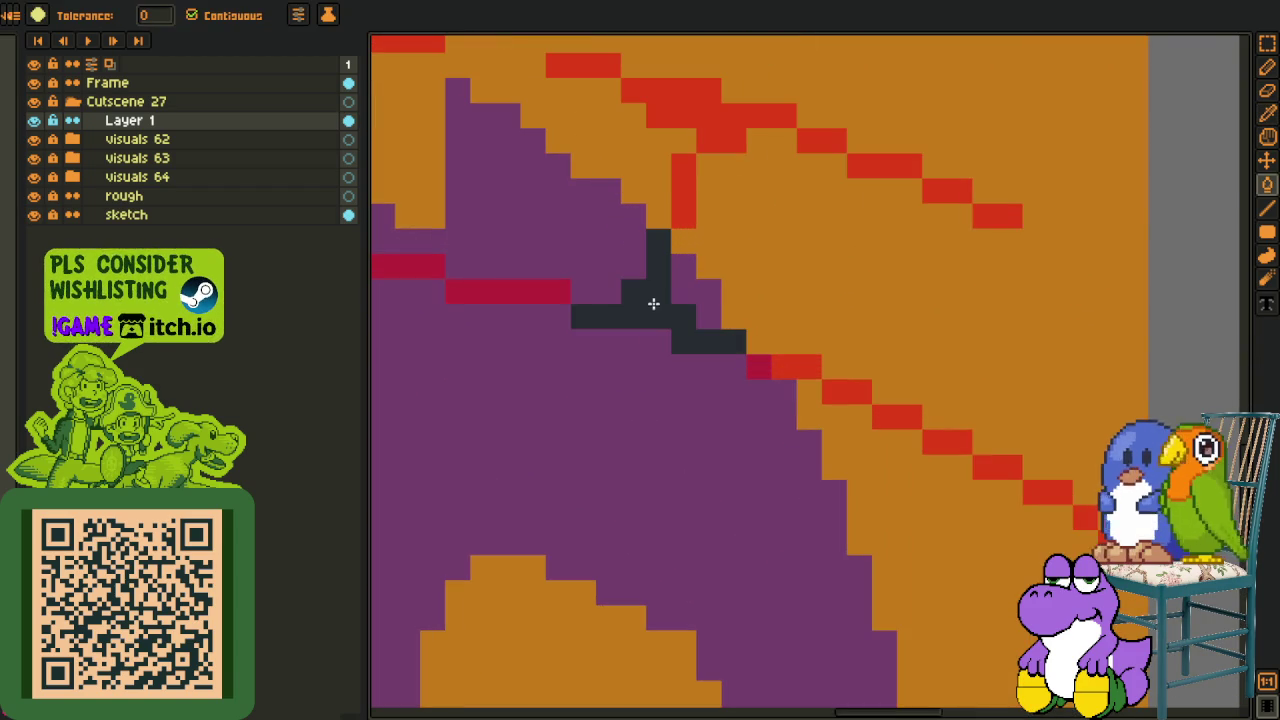
{"action": "left_click", "coordinate": [755, 366]}
{"action": "left_click", "coordinate": [534, 289]}
{"action": "scroll", "coordinate": [580, 329], "scroll_direction": "down", "scroll_amount": 1}
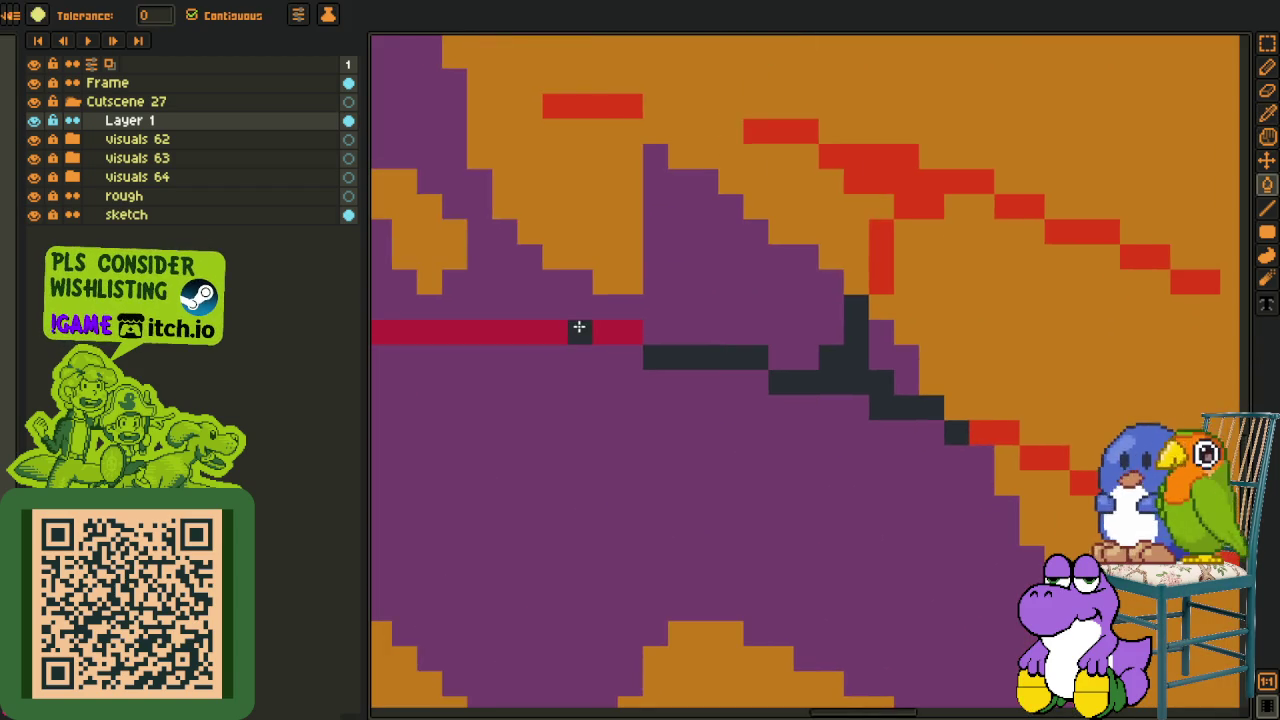
{"action": "scroll", "coordinate": [577, 357], "scroll_direction": "down", "scroll_amount": 1}
{"action": "scroll", "coordinate": [577, 357], "scroll_direction": "down", "scroll_amount": 2}
{"action": "scroll", "coordinate": [674, 354], "scroll_direction": "down", "scroll_amount": 1}
- Hide the other scene groups and rough layer, then replace the red strokes with purple
{"action": "key", "text": "i"}
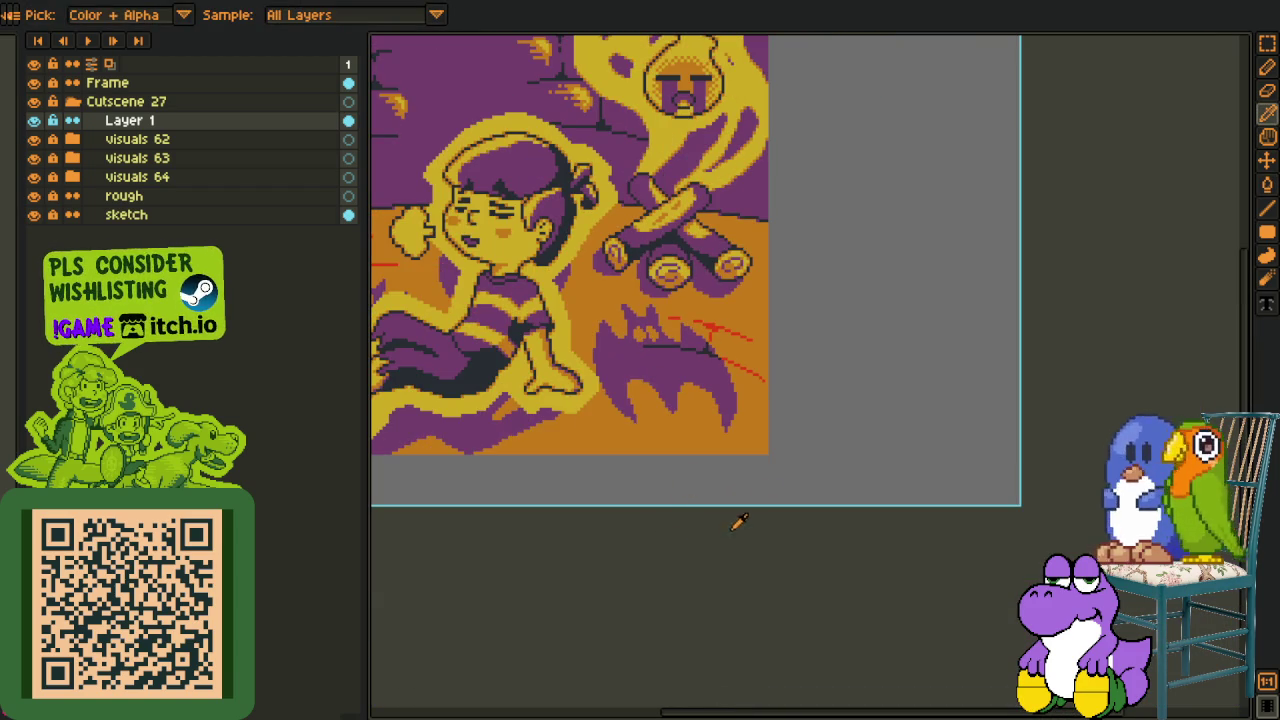
{"action": "left_click", "coordinate": [34, 158]}
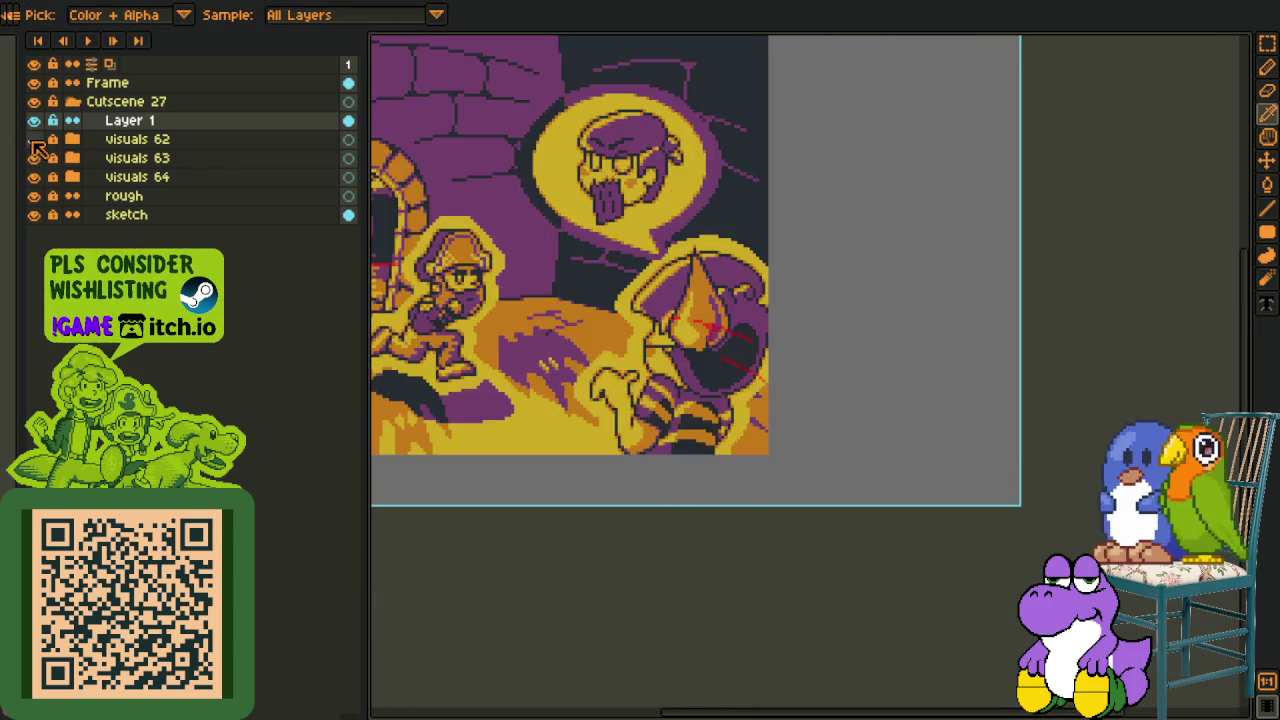
{"action": "left_click", "coordinate": [34, 177]}
{"action": "left_click", "coordinate": [34, 196]}
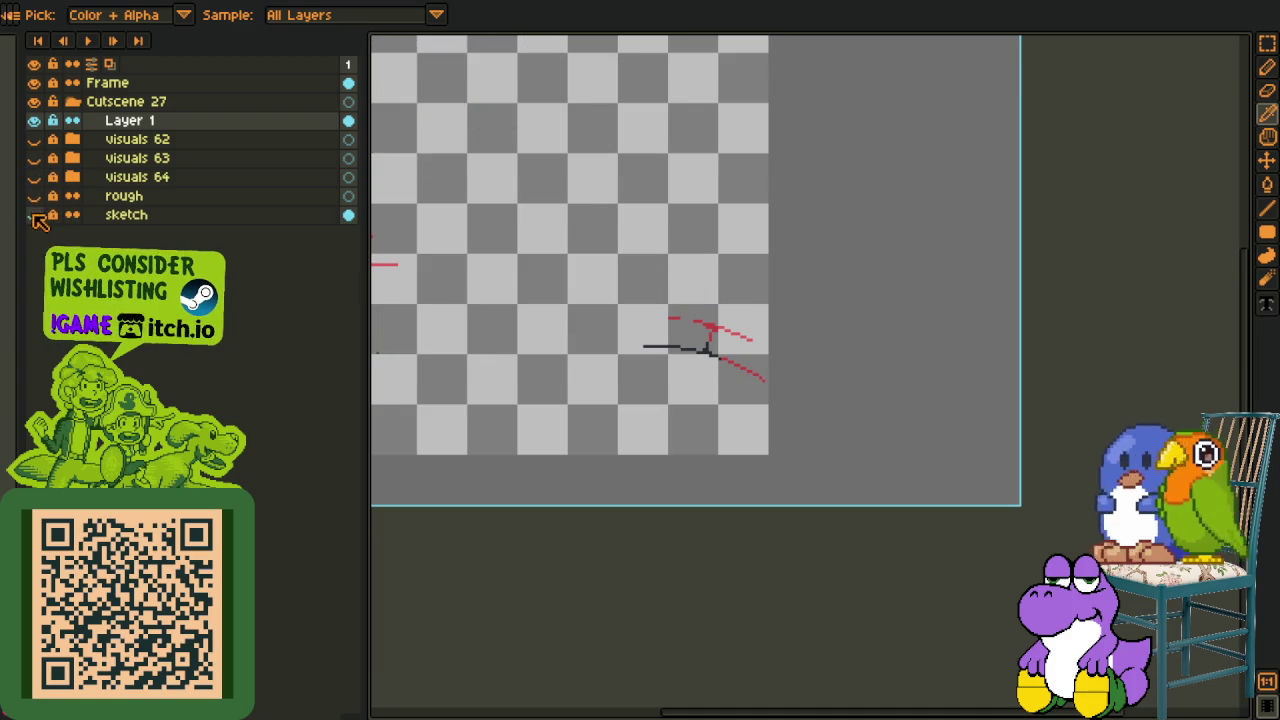
{"action": "scroll", "coordinate": [829, 363], "scroll_direction": "up", "scroll_amount": 2}
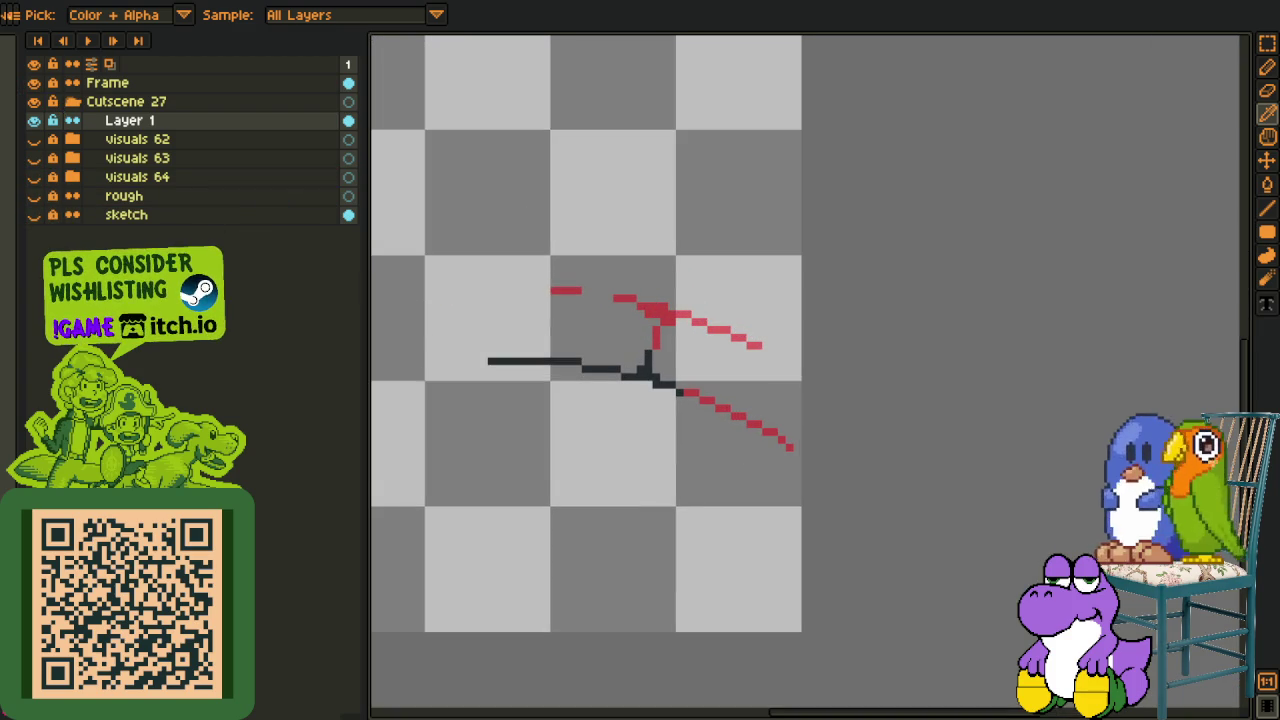
{"action": "scroll", "coordinate": [650, 300], "scroll_direction": "up", "scroll_amount": 2}
{"action": "key", "text": "shift+r"}
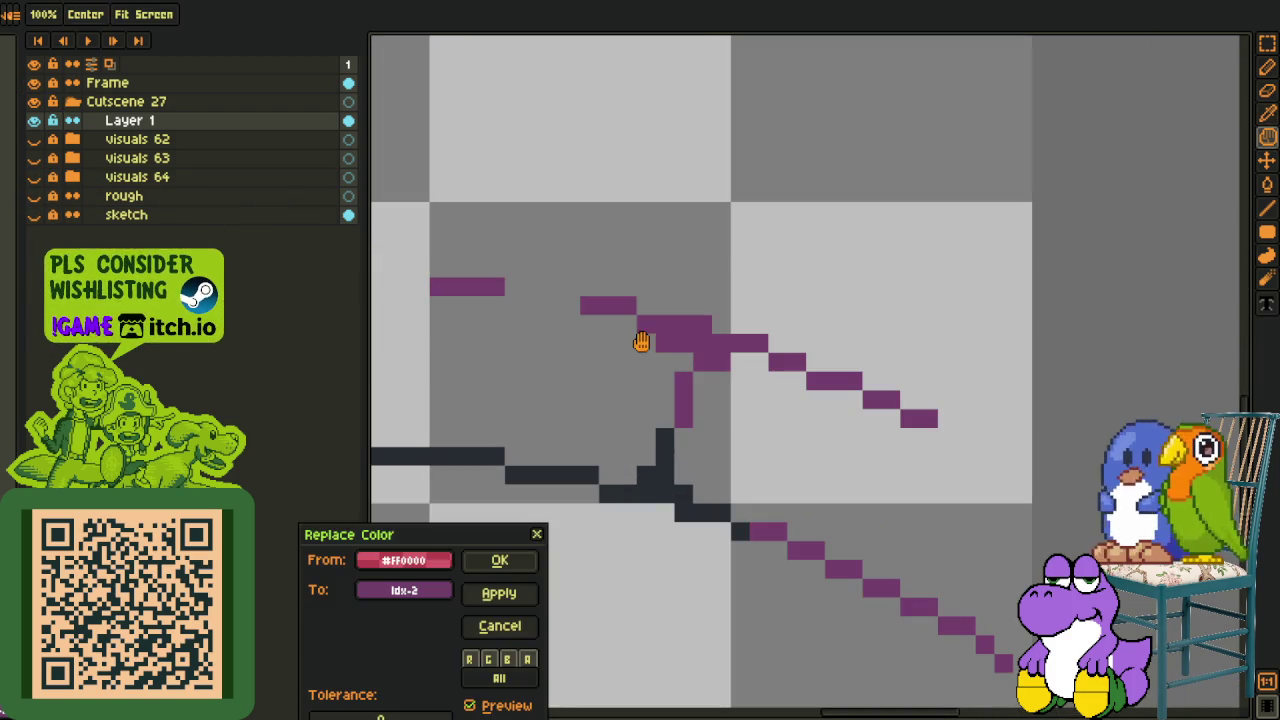
{"action": "left_click", "coordinate": [499, 560]}
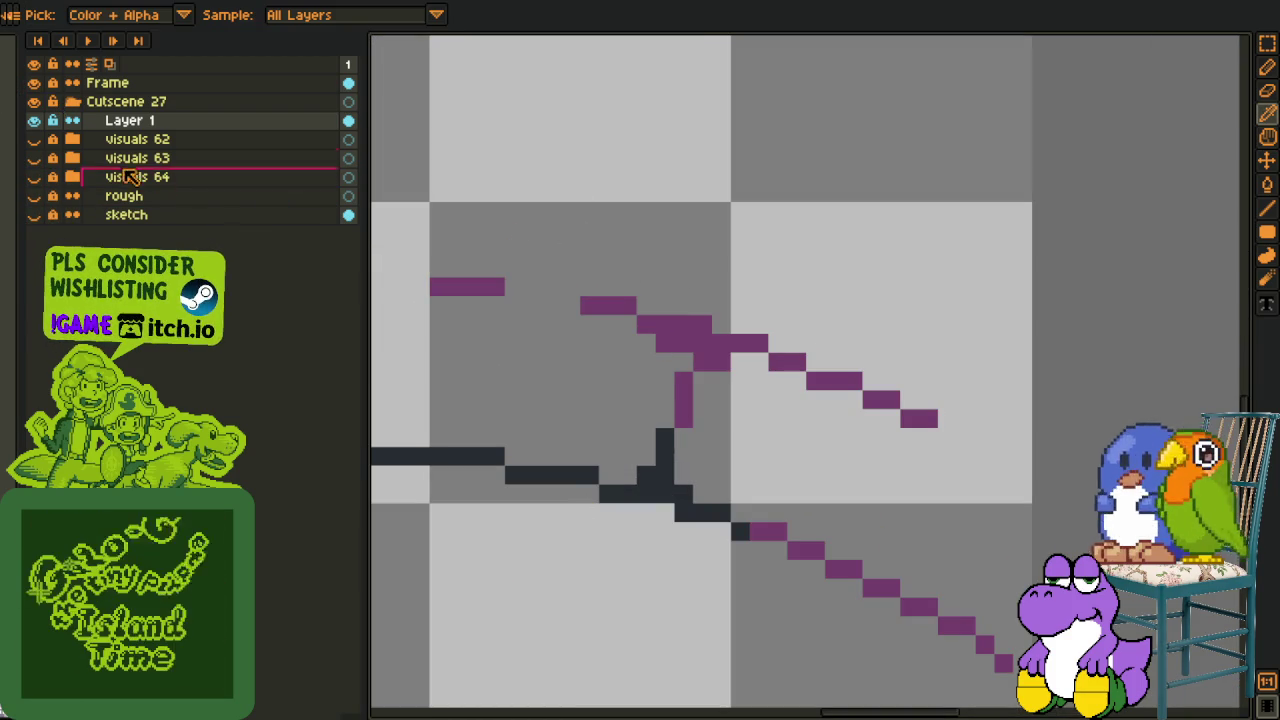
- Show visuals 62 again and move Layer 1 into it, between bats and wall
{"action": "left_click", "coordinate": [33, 139]}
{"action": "scroll", "coordinate": [471, 260], "scroll_direction": "down", "scroll_amount": 4}
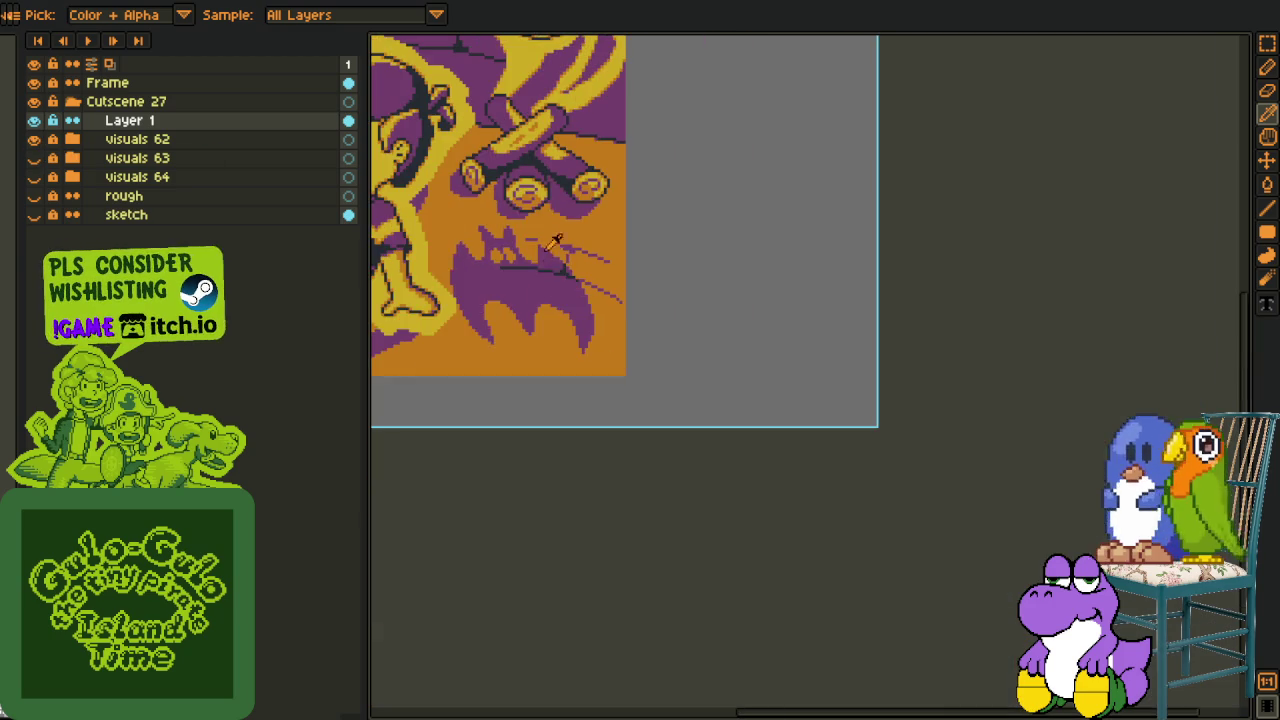
{"action": "key", "text": "h"}
{"action": "scroll", "coordinate": [471, 260], "scroll_direction": "down", "scroll_amount": 3}
{"action": "key", "text": "i"}
{"action": "scroll", "coordinate": [563, 371], "scroll_direction": "up", "scroll_amount": 2}
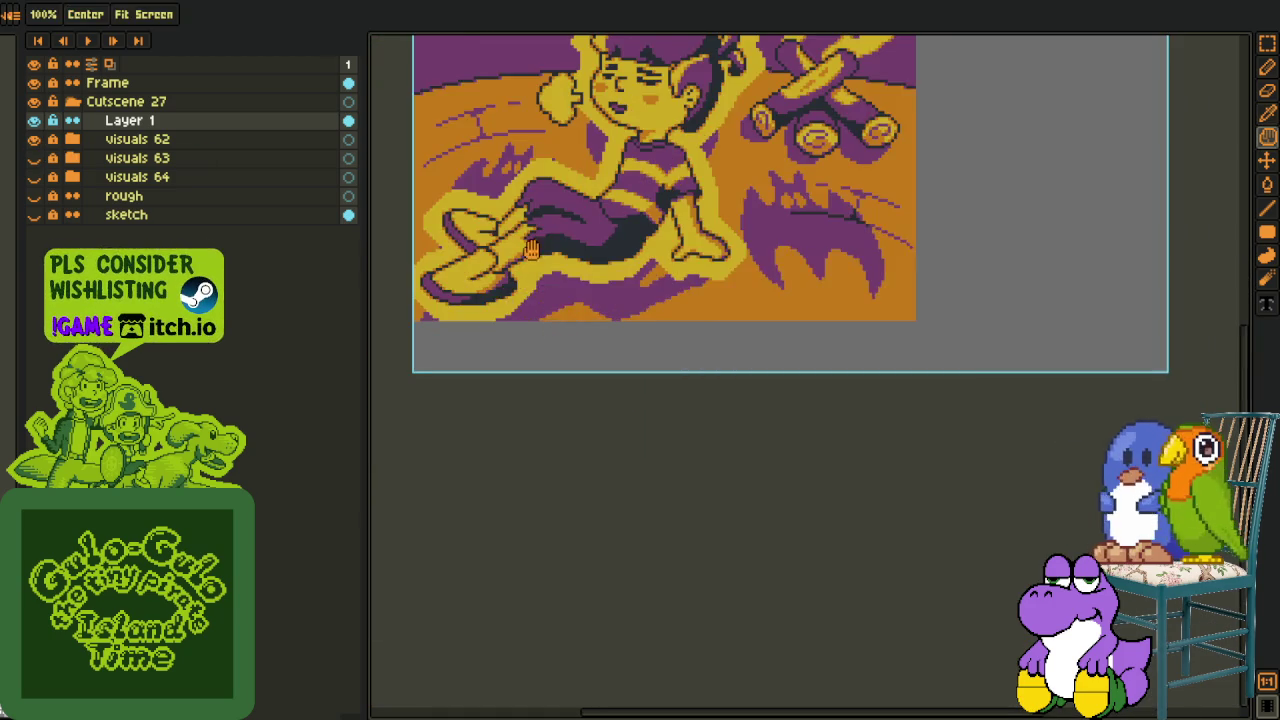
{"action": "scroll", "coordinate": [418, 357], "scroll_direction": "up", "scroll_amount": 2}
{"action": "left_click_drag", "start_coordinate": [75, 128], "coordinate": [106, 128]}
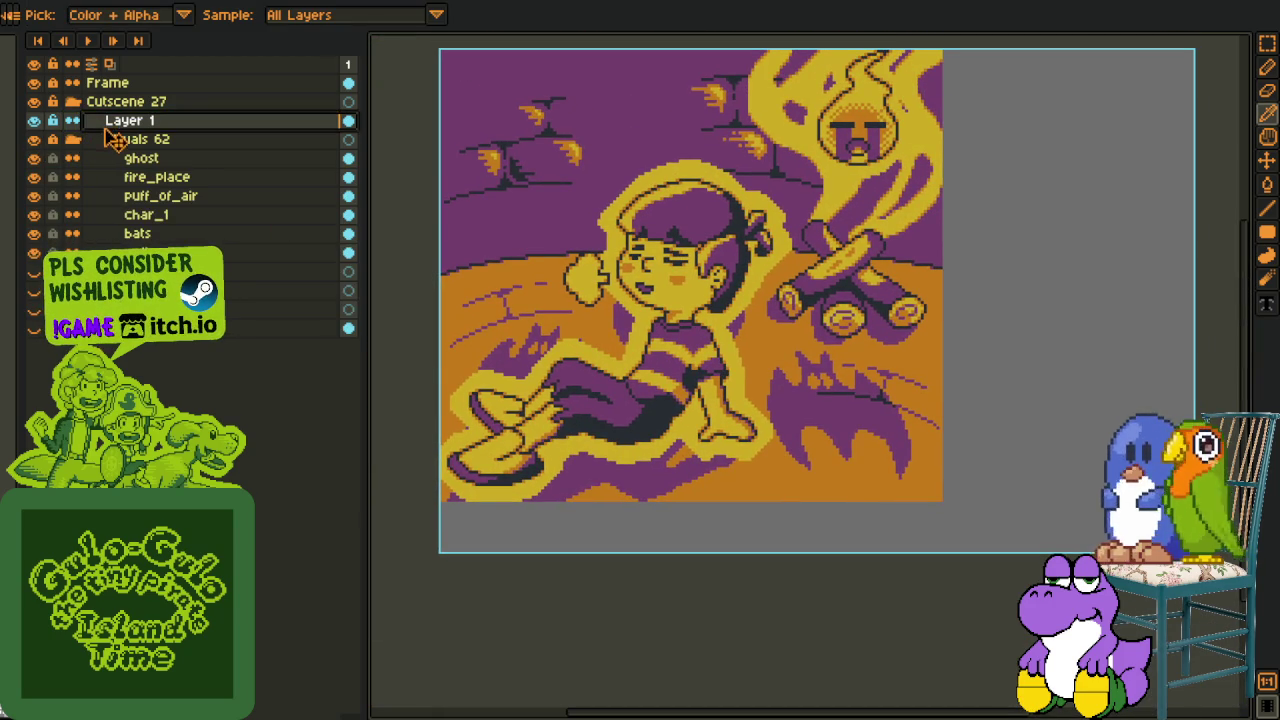
{"action": "left_click_drag", "start_coordinate": [112, 137], "coordinate": [135, 243]}
- Merge Layer 1 down into the wall layer and collapse the visuals 62 group
{"action": "right_click", "coordinate": [135, 245]}
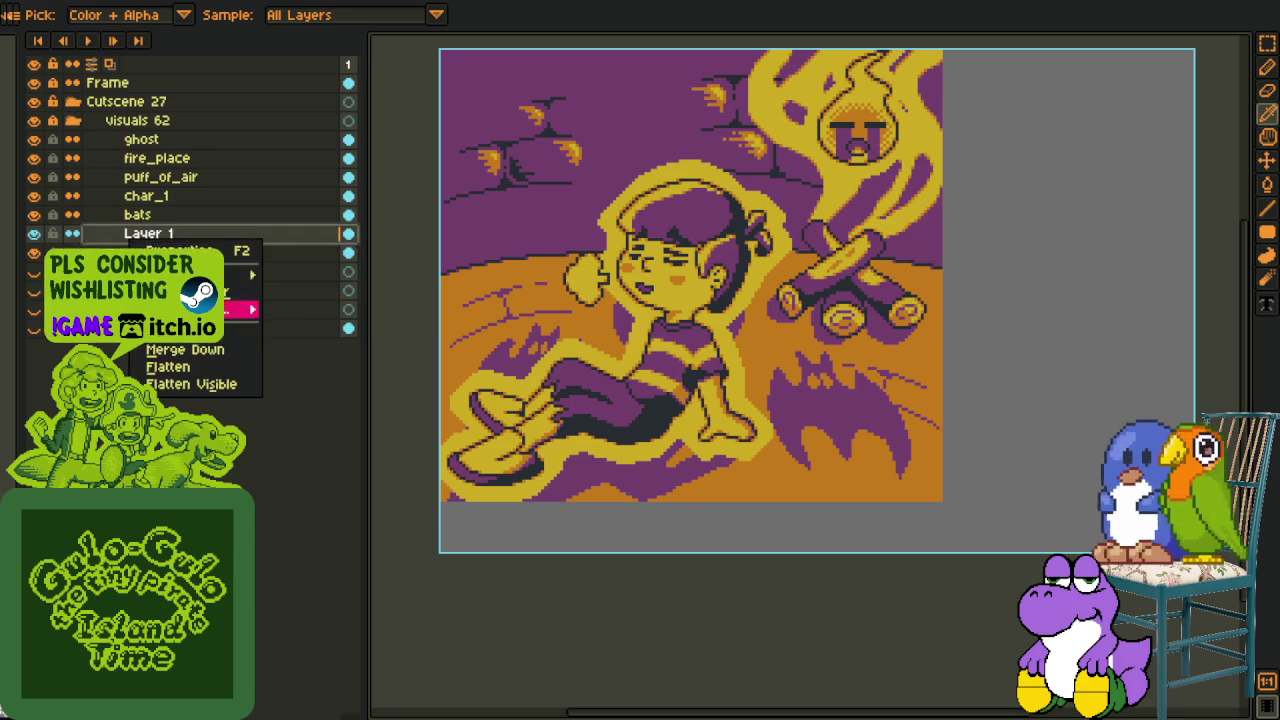
{"action": "left_click", "coordinate": [175, 353]}
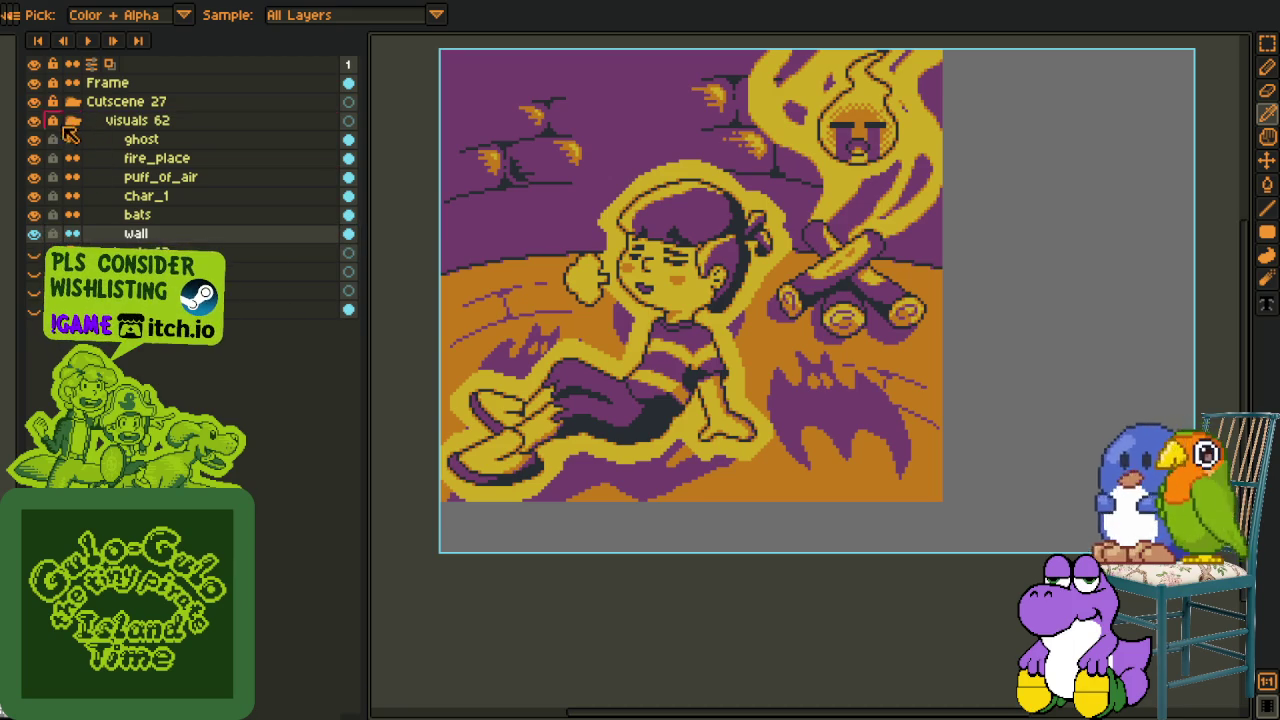
{"action": "left_click", "coordinate": [72, 121]}
{"action": "scroll", "coordinate": [450, 145], "scroll_direction": "up", "scroll_amount": 3}
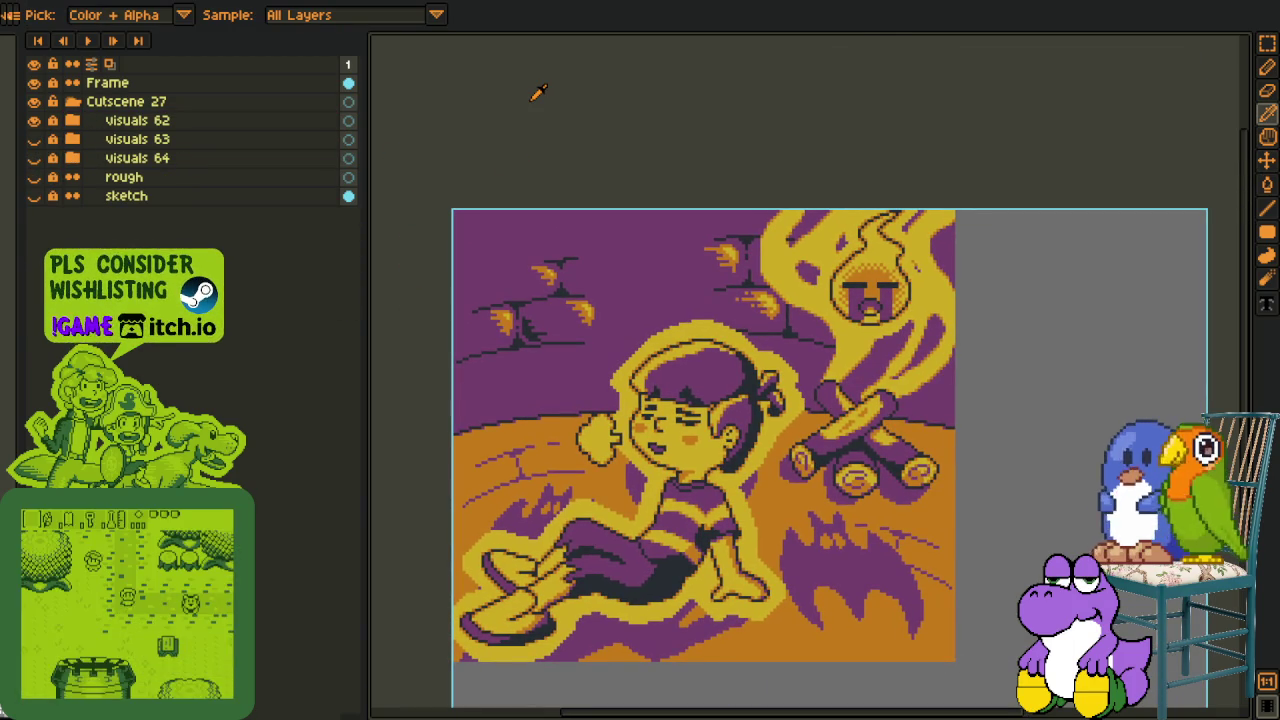
- Hide the visuals 62 and visuals 63 groups and move the rough layer into visuals 64
{"action": "scroll", "coordinate": [415, 410], "scroll_direction": "down", "scroll_amount": 1}
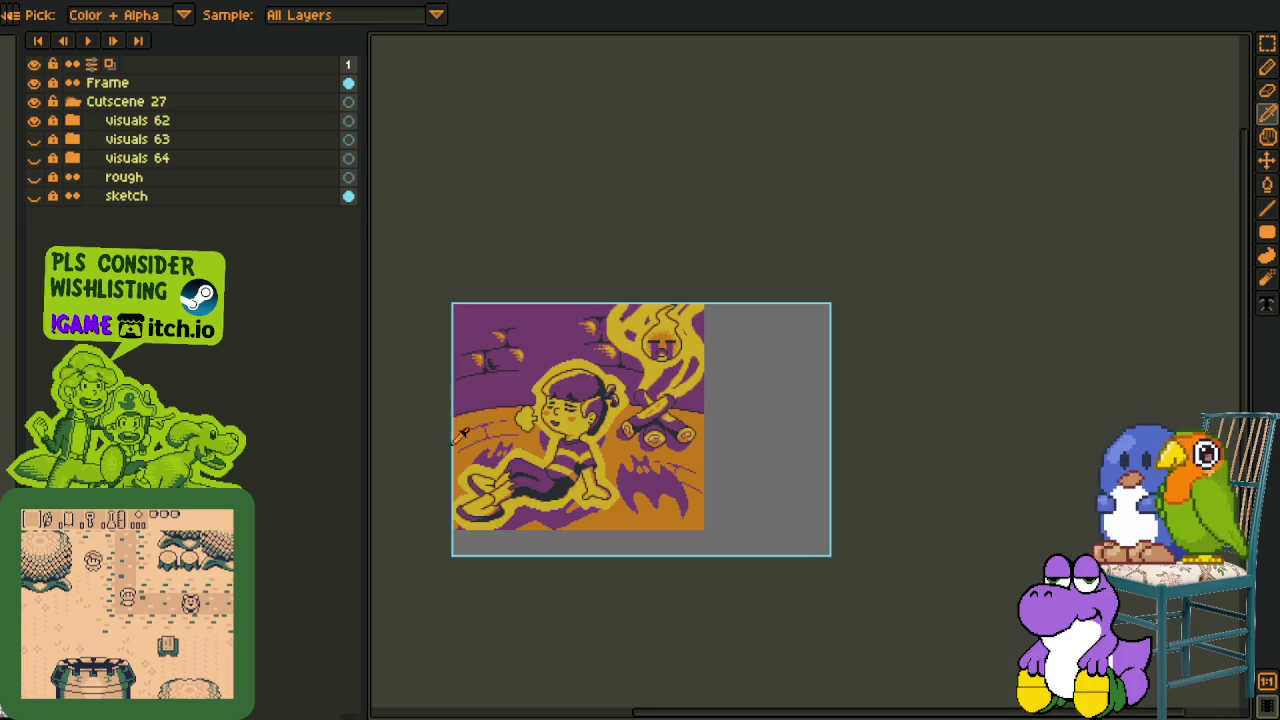
{"action": "scroll", "coordinate": [500, 440], "scroll_direction": "down", "scroll_amount": 1}
{"action": "scroll", "coordinate": [555, 490], "scroll_direction": "up", "scroll_amount": 2}
{"action": "scroll", "coordinate": [555, 490], "scroll_direction": "down", "scroll_amount": 1}
{"action": "scroll", "coordinate": [600, 560], "scroll_direction": "down", "scroll_amount": 2}
{"action": "scroll", "coordinate": [586, 511], "scroll_direction": "up", "scroll_amount": 1}
{"action": "scroll", "coordinate": [586, 511], "scroll_direction": "down", "scroll_amount": 1}
{"action": "scroll", "coordinate": [540, 600], "scroll_direction": "up", "scroll_amount": 1}
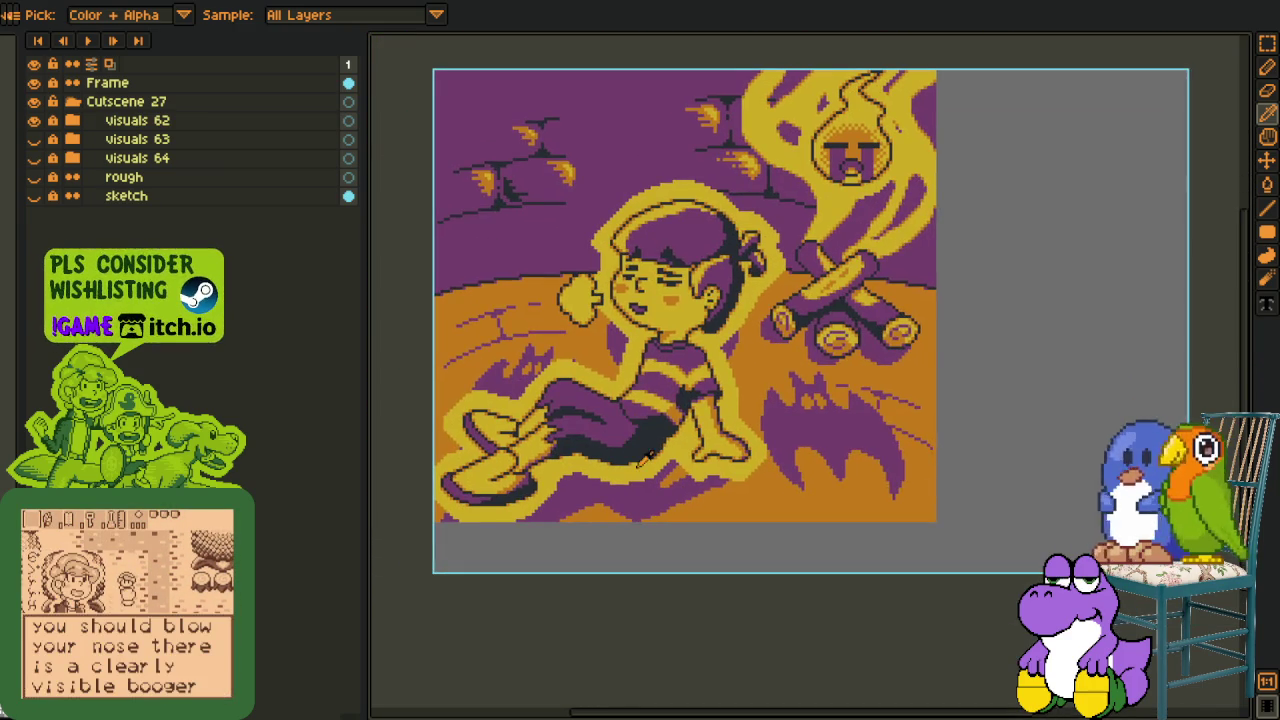
{"action": "scroll", "coordinate": [480, 450], "scroll_direction": "down", "scroll_amount": 1}
{"action": "scroll", "coordinate": [500, 470], "scroll_direction": "up", "scroll_amount": 1}
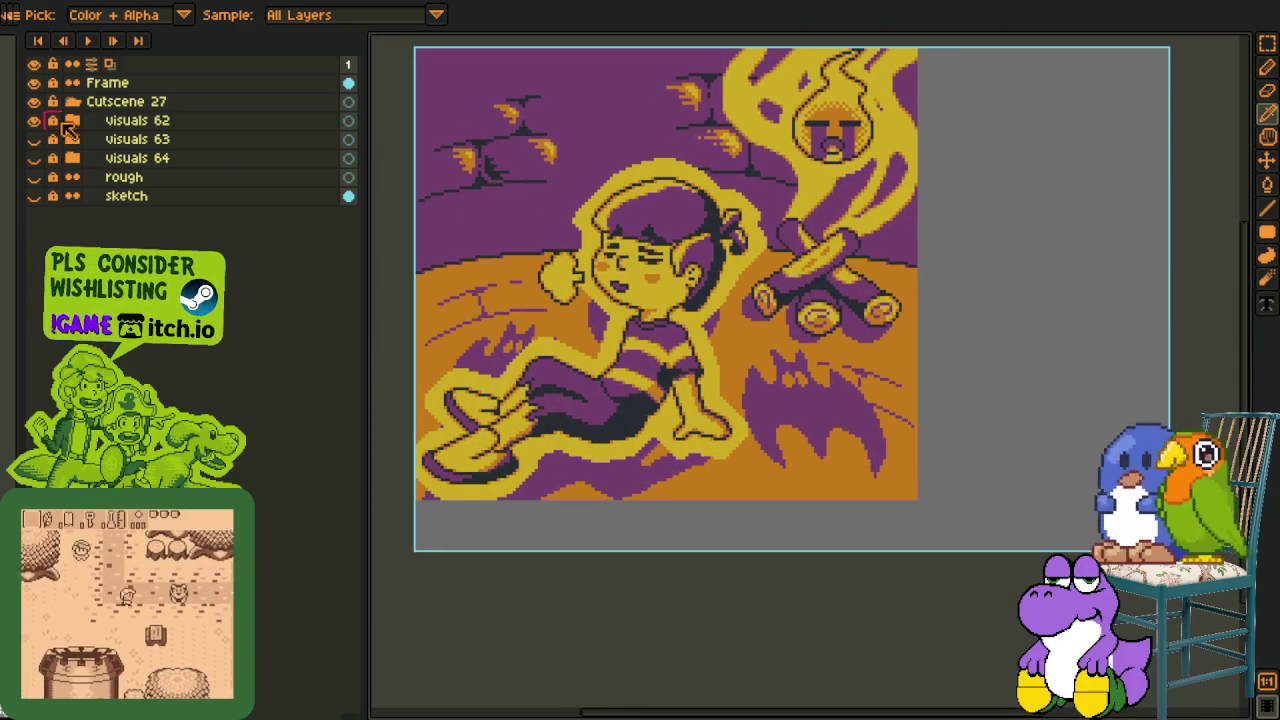
{"action": "left_click_drag", "start_coordinate": [34, 120], "coordinate": [34, 158]}
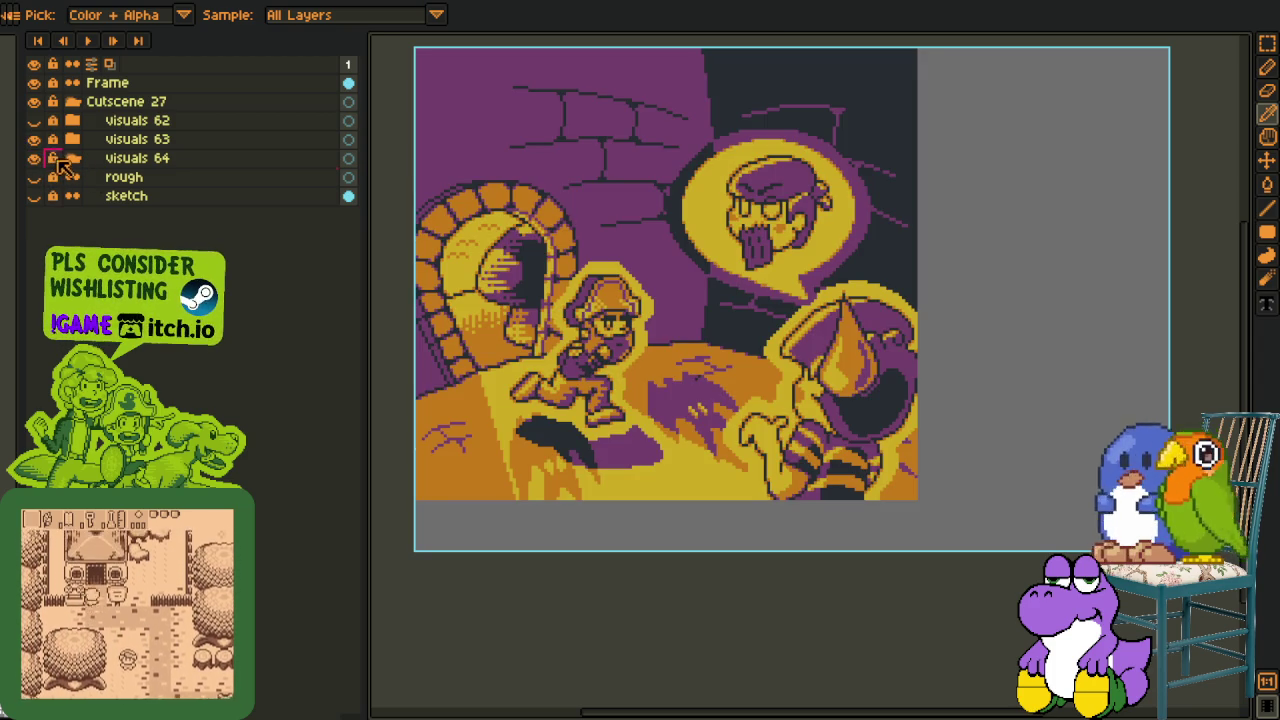
{"action": "left_click_drag", "start_coordinate": [62, 177], "coordinate": [74, 160]}
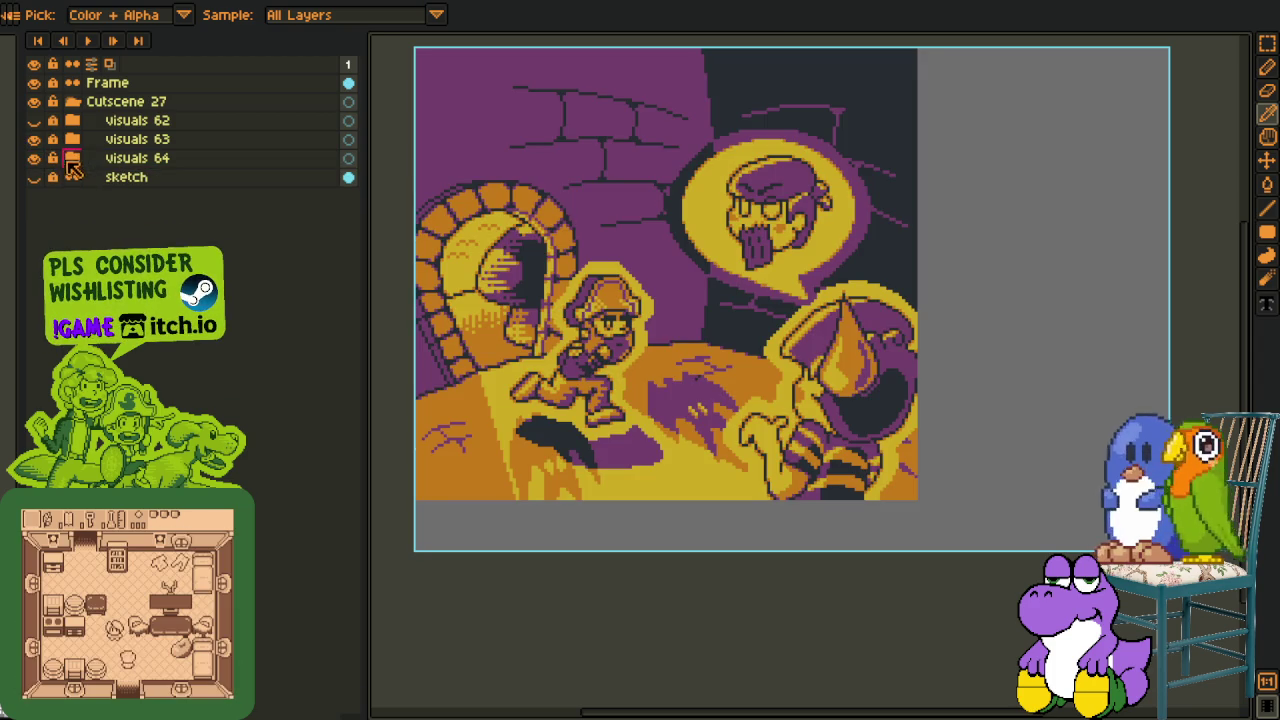
- Show the visuals 62 campfire scene, collapse Cutscene 27, and pan the artwork upward
{"action": "left_click", "coordinate": [36, 122]}
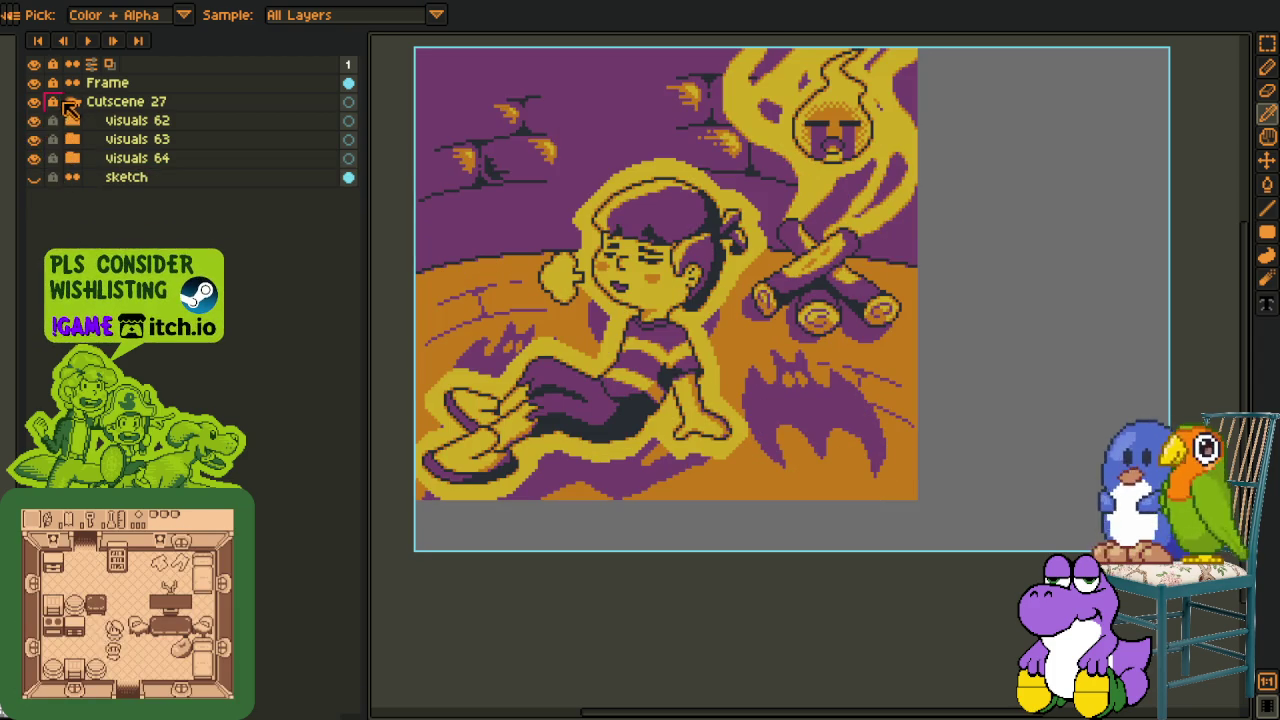
{"action": "left_click", "coordinate": [66, 104]}
{"action": "scroll", "coordinate": [506, 591], "scroll_direction": "up", "scroll_amount": 1}
{"action": "scroll", "coordinate": [574, 609], "scroll_direction": "up", "scroll_amount": 1}
{"action": "mouse_move", "coordinate": [583, 609]}
{"action": "left_mouse_down"}
{"action": "mouse_move", "coordinate": [590, 521]}
{"action": "mouse_move", "coordinate": [671, 563]}
{"action": "left_mouse_up"}
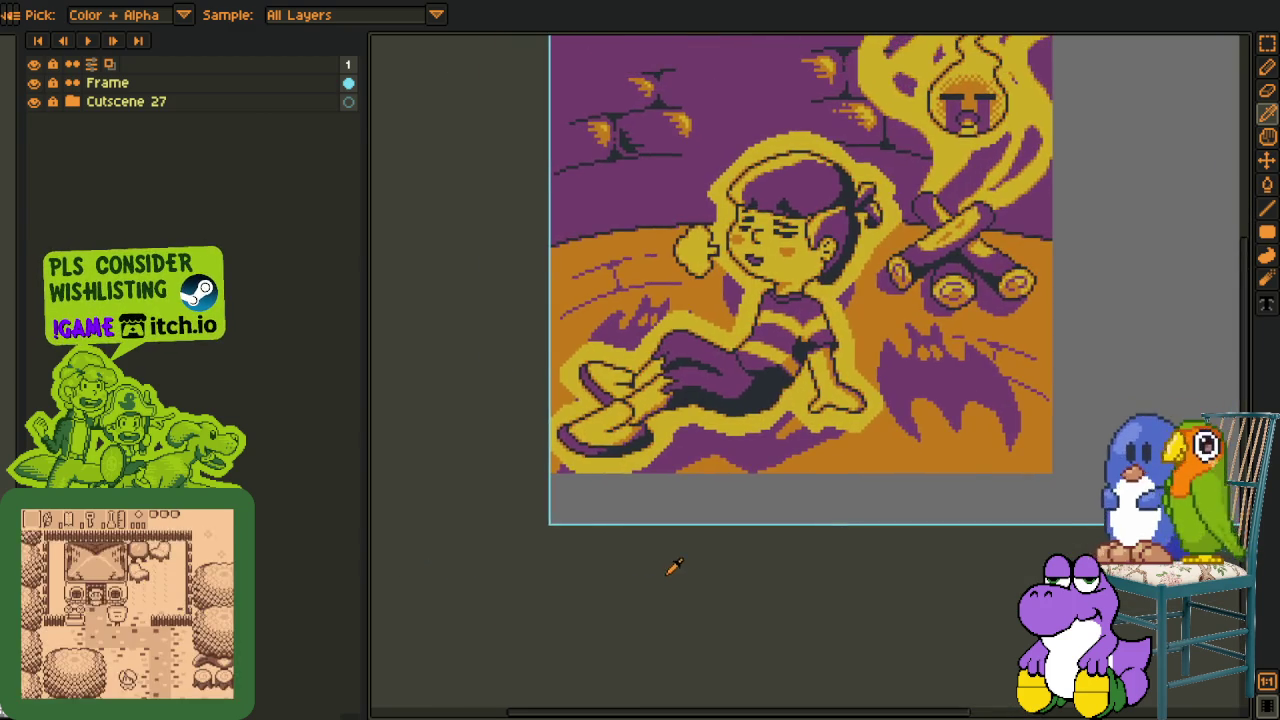
{"action": "scroll", "coordinate": [694, 509], "scroll_direction": "down", "scroll_amount": 1}
{"action": "scroll", "coordinate": [697, 520], "scroll_direction": "up", "scroll_amount": 1}
{"action": "scroll", "coordinate": [660, 518], "scroll_direction": "down", "scroll_amount": 1}
- Expand Cutscene 27 and visuals 62 to list the ghost, fire_place, char_1, bats and wall layers
{"action": "scroll", "coordinate": [607, 511], "scroll_direction": "up", "scroll_amount": 1}
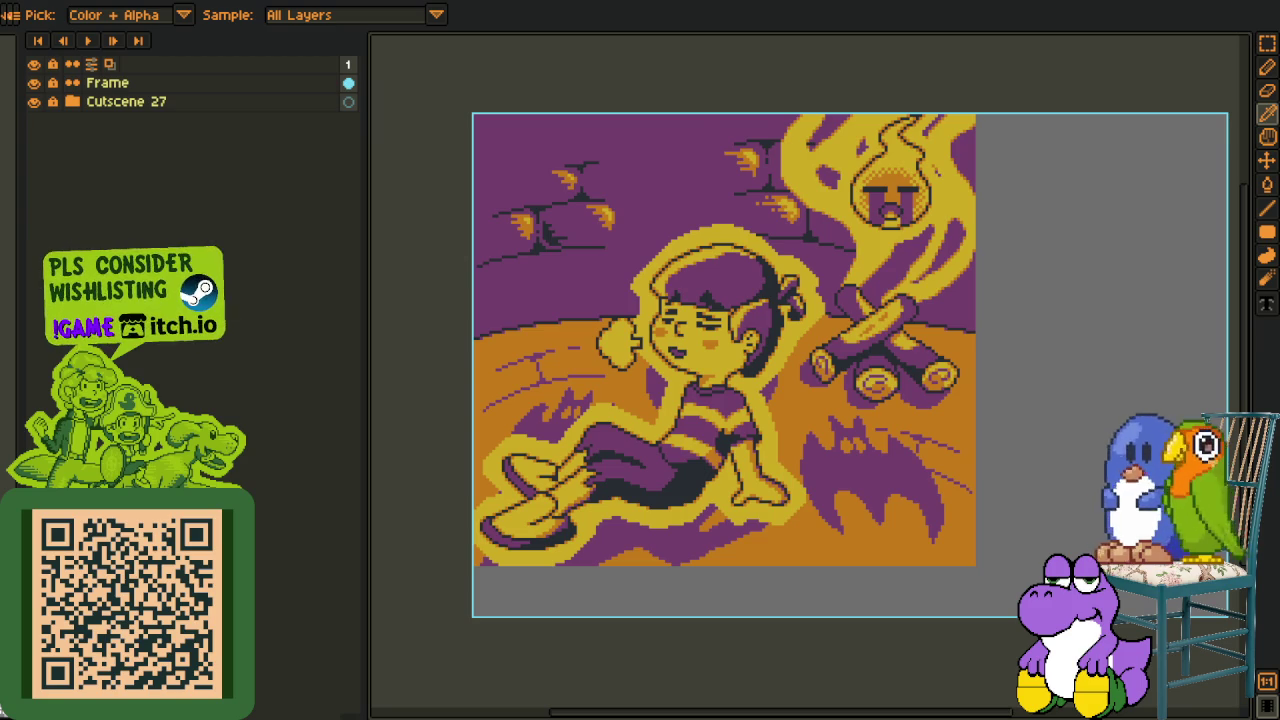
{"action": "scroll", "coordinate": [783, 556], "scroll_direction": "up", "scroll_amount": 1}
{"action": "scroll", "coordinate": [672, 558], "scroll_direction": "down", "scroll_amount": 2}
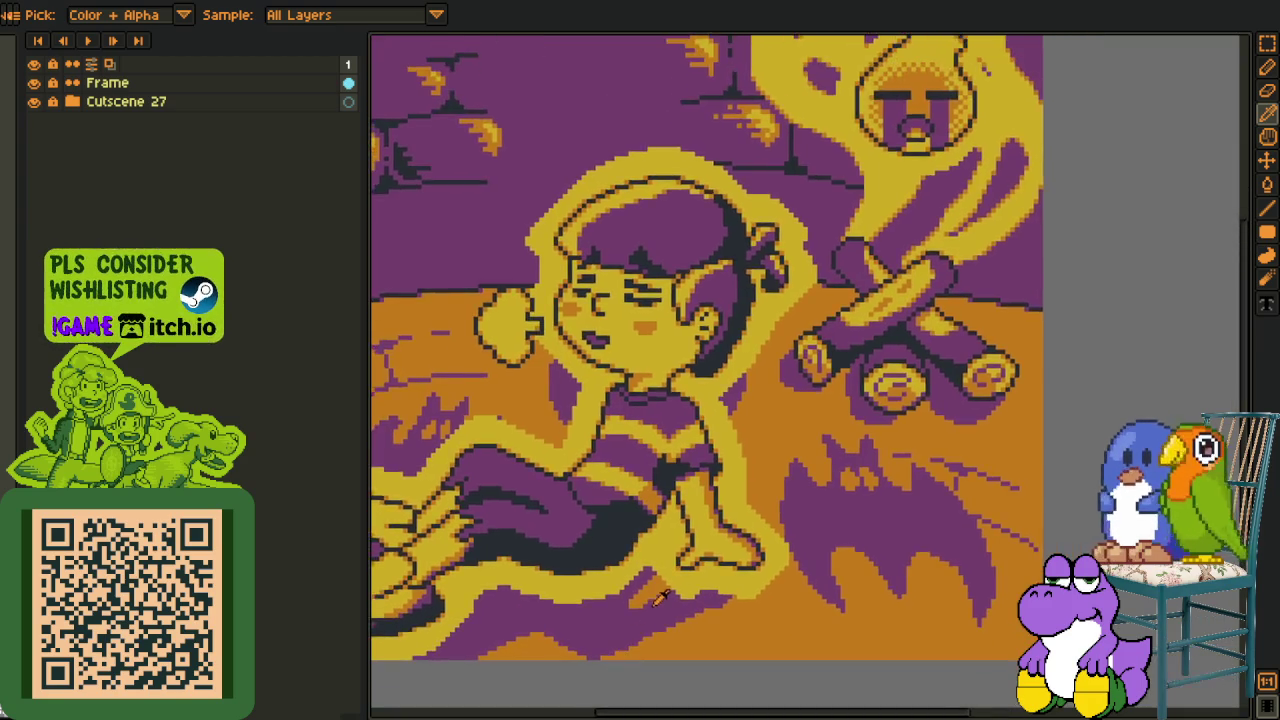
{"action": "scroll", "coordinate": [675, 575], "scroll_direction": "down", "scroll_amount": 1}
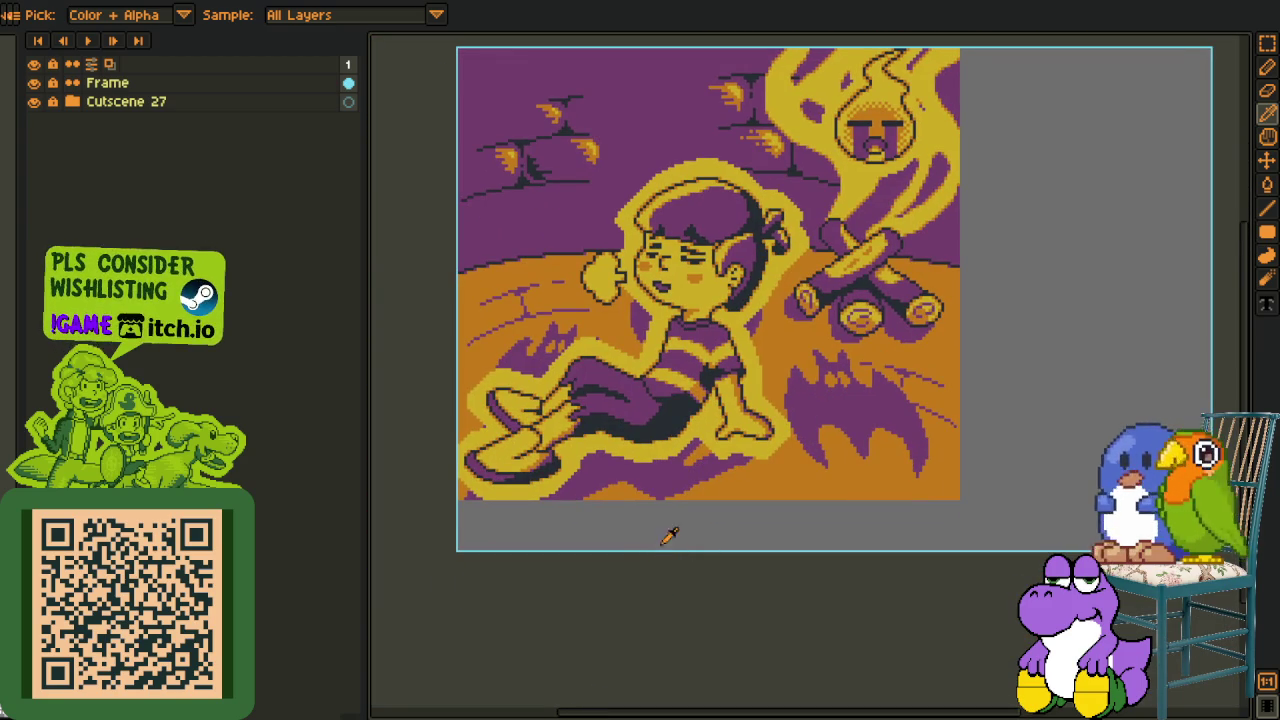
{"action": "left_click", "coordinate": [72, 104]}
{"action": "left_click", "coordinate": [90, 121]}
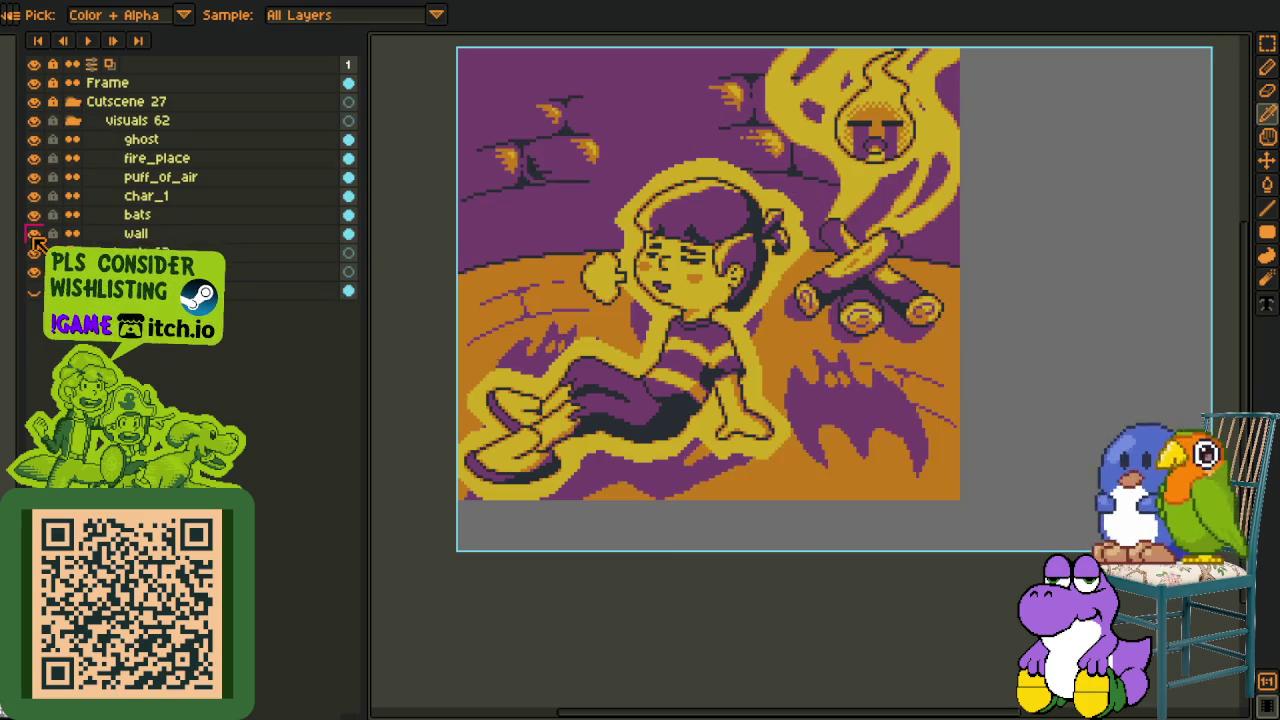
- Toggle the wall and bats layers on and off to compare the artwork
{"action": "left_click", "coordinate": [34, 236]}
{"action": "left_click", "coordinate": [34, 236]}
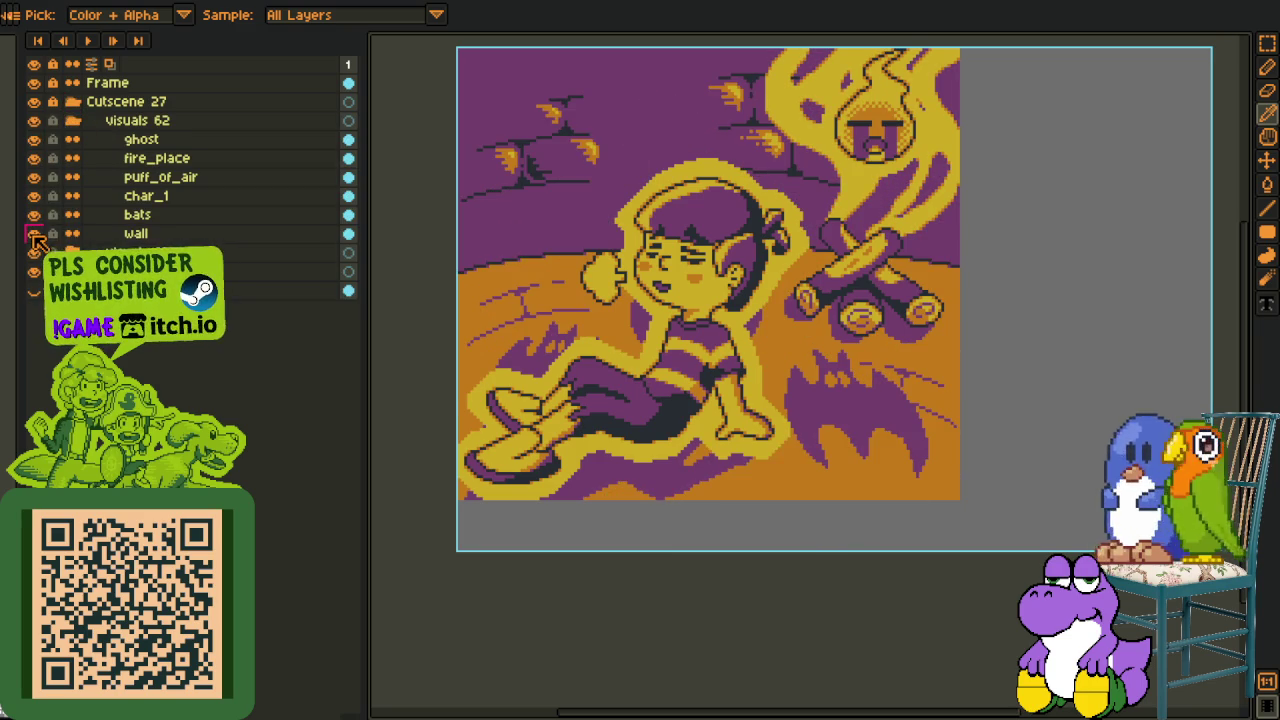
{"action": "left_click", "coordinate": [33, 235]}
{"action": "left_click", "coordinate": [33, 235]}
{"action": "left_click", "coordinate": [33, 220]}
{"action": "left_click", "coordinate": [33, 220]}
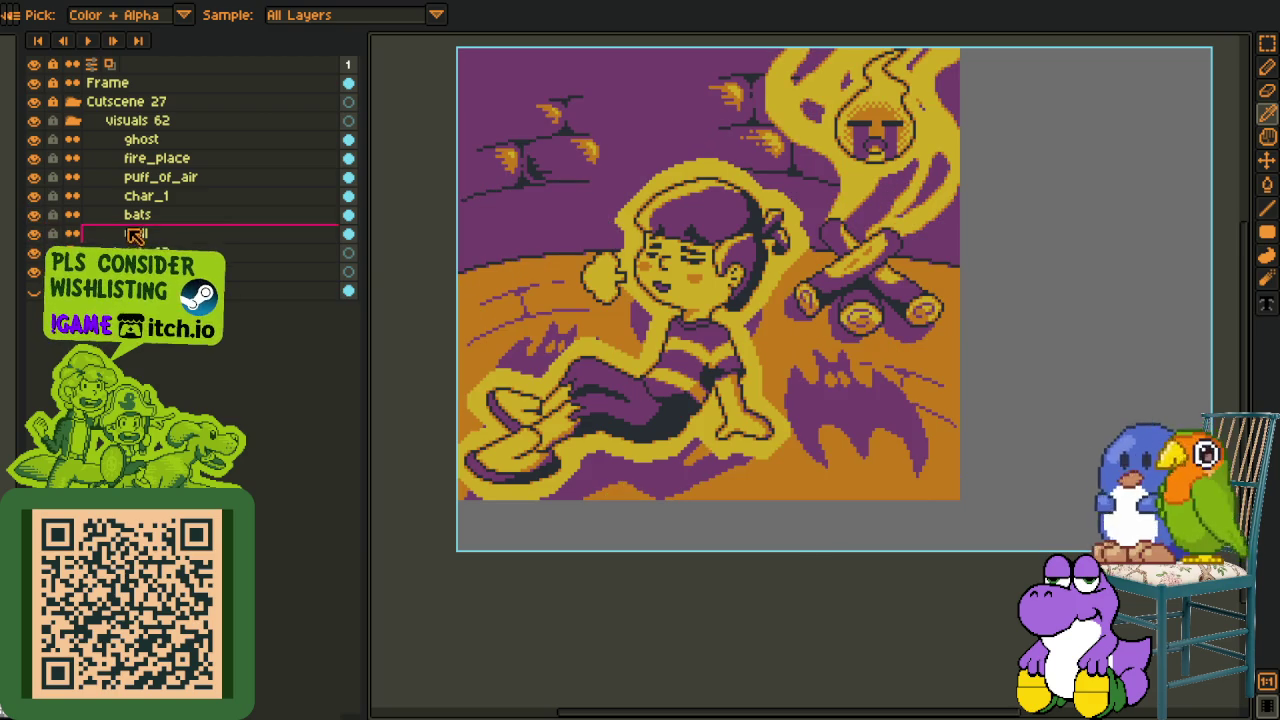
- Move Layer 1 above bats, delete it, and save the file
{"action": "key", "text": "ctrl+z"}
{"action": "key", "text": "ctrl+y"}
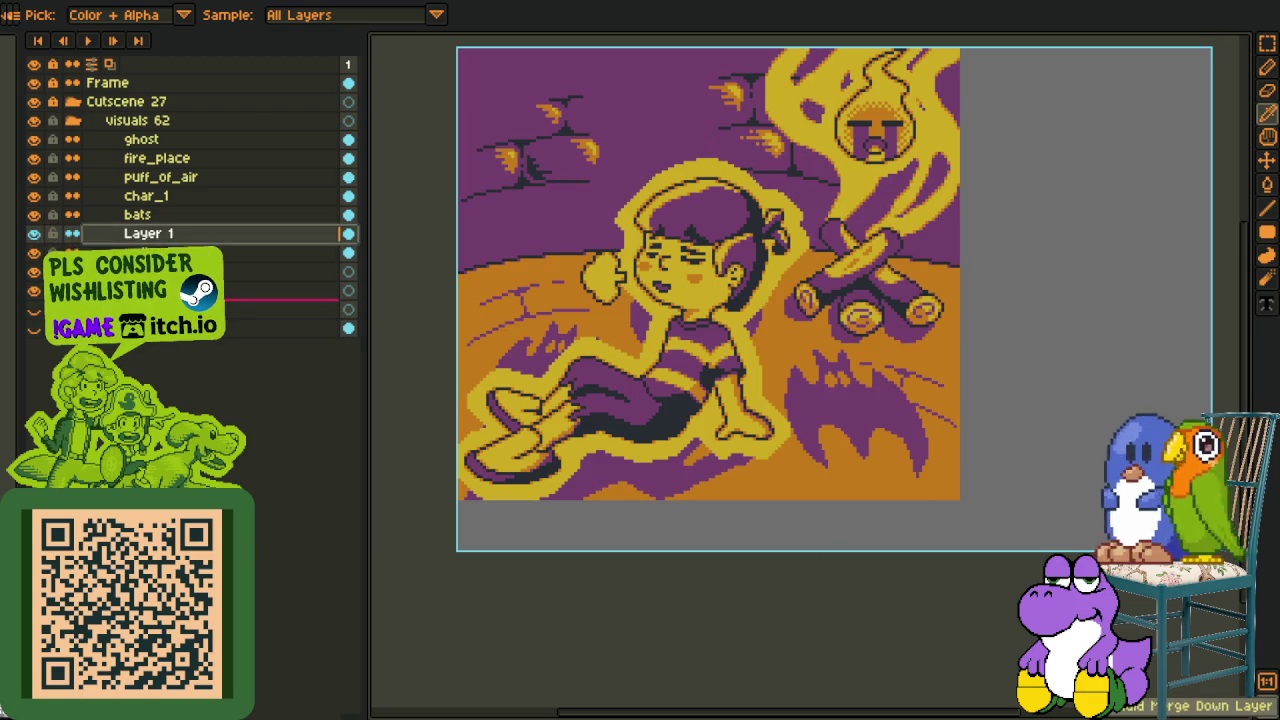
{"action": "left_click_drag", "start_coordinate": [160, 233], "coordinate": [163, 216]}
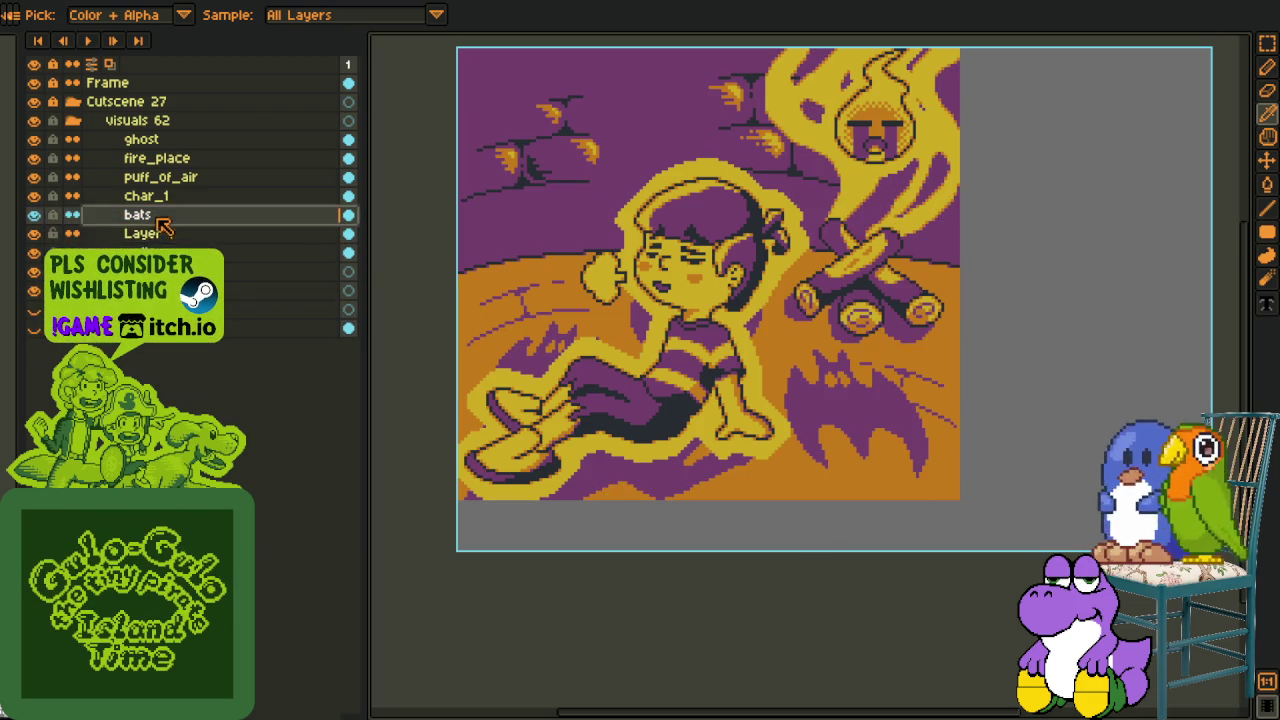
{"action": "right_click", "coordinate": [163, 216]}
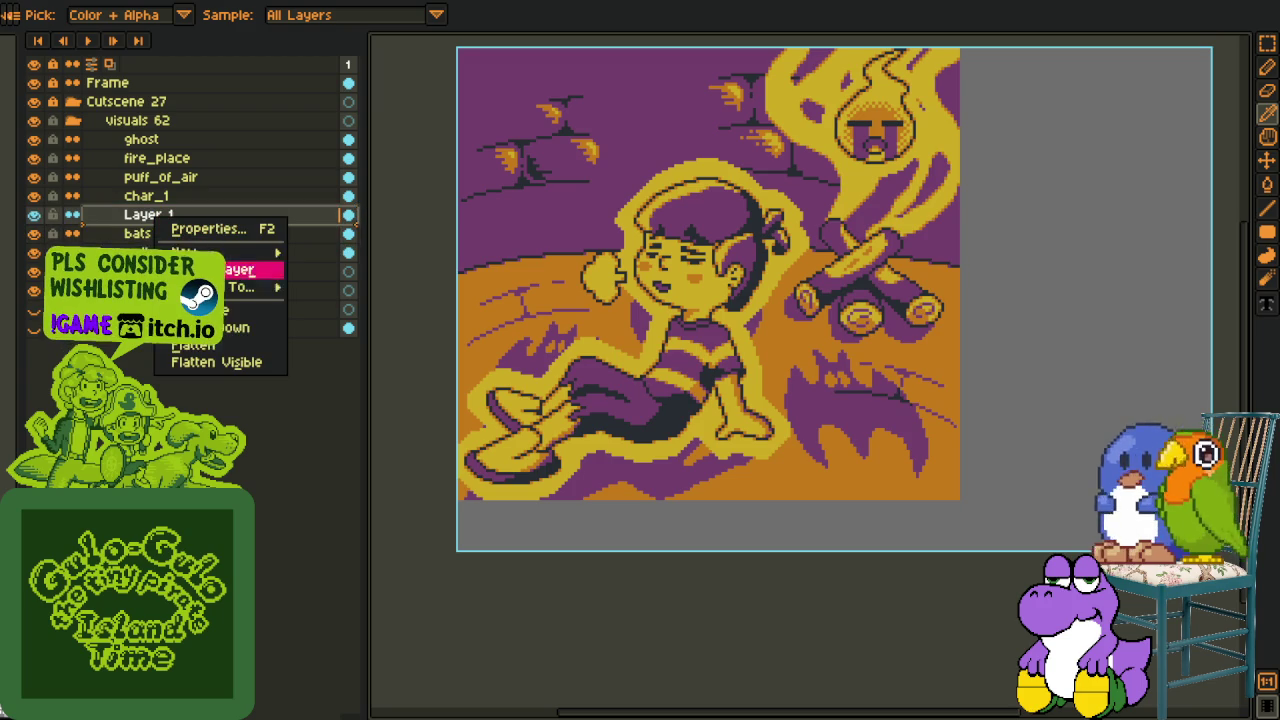
{"action": "left_click", "coordinate": [250, 310]}
{"action": "key", "text": "ctrl+s"}
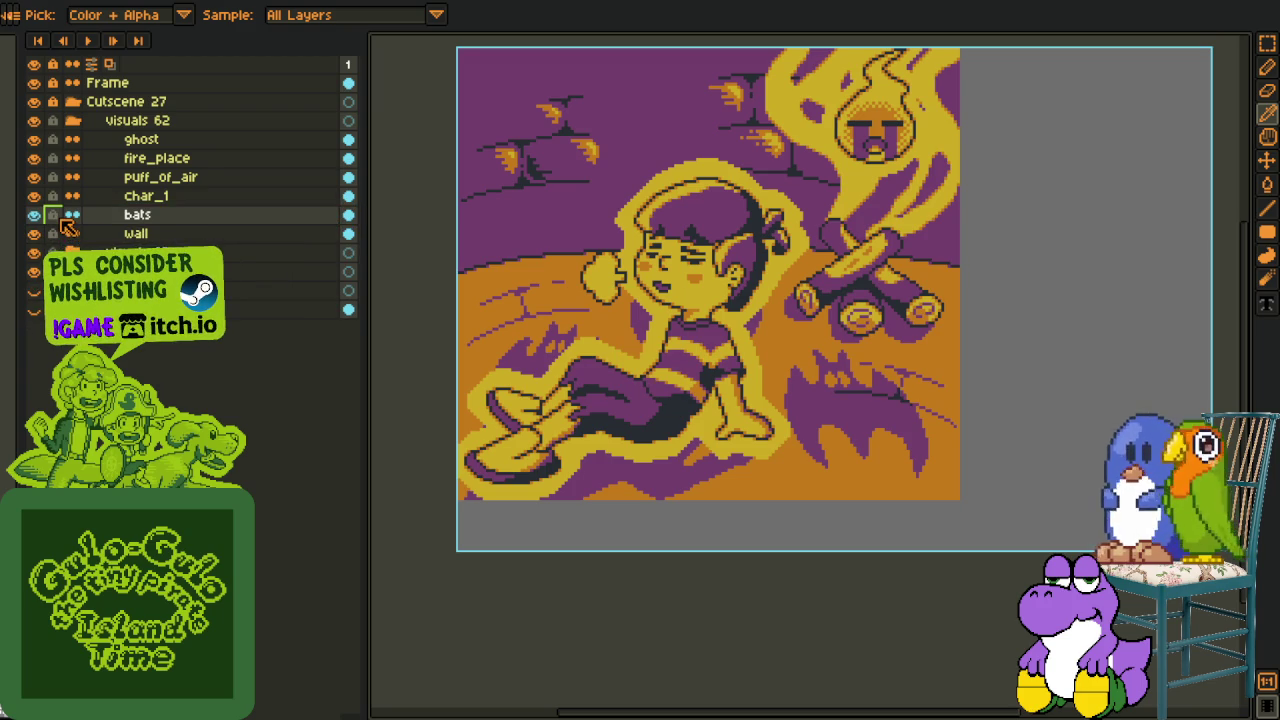
- Collapse visuals 62, move the rough layer into visuals 64, and collapse it
{"action": "left_click", "coordinate": [70, 121]}
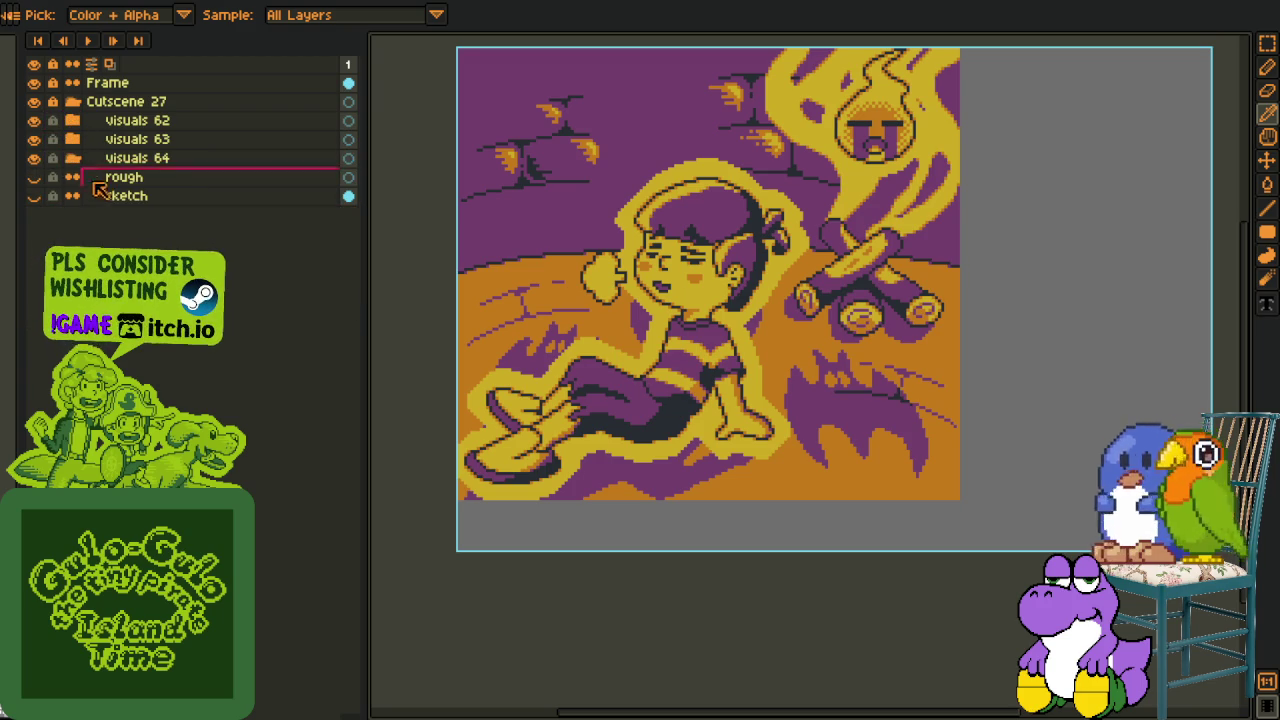
{"action": "left_click_drag", "start_coordinate": [102, 183], "coordinate": [112, 183]}
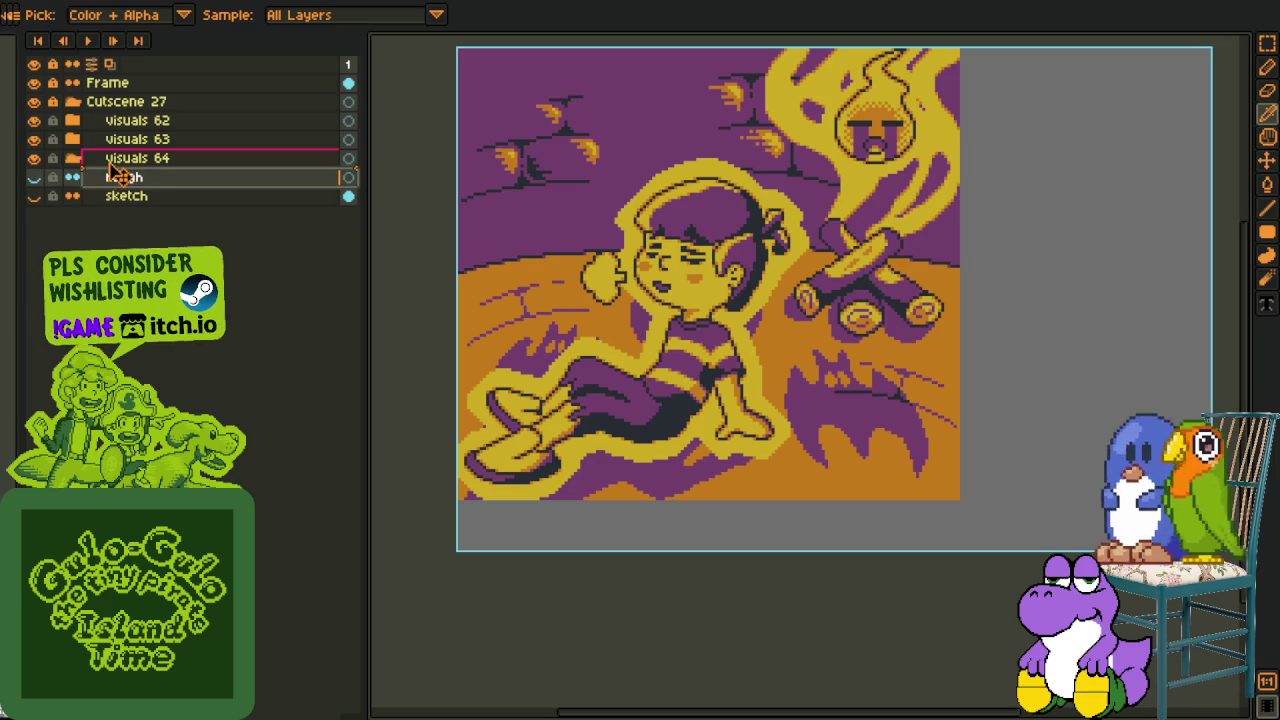
{"action": "key", "text": "Delete"}
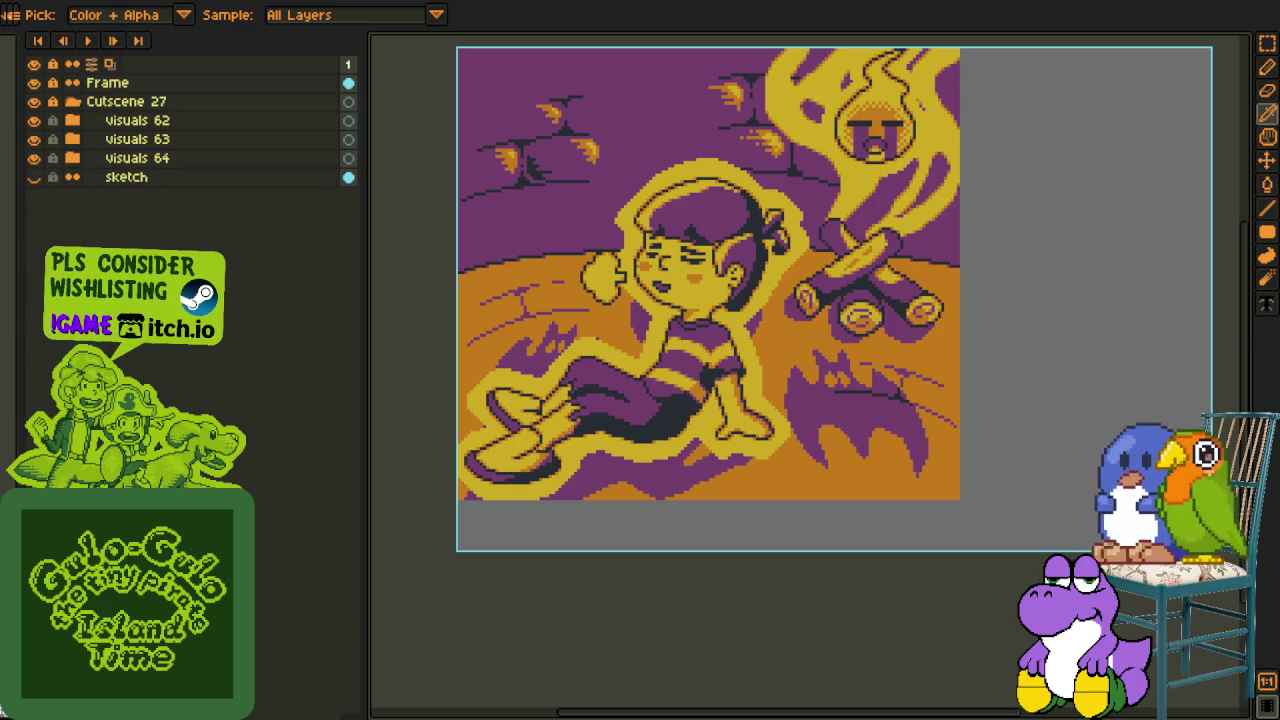
- Drag the layer panel narrower to widen the canvas, then pan and zoom around the campfire scene
{"action": "left_click_drag", "start_coordinate": [662, 457], "coordinate": [642, 571]}
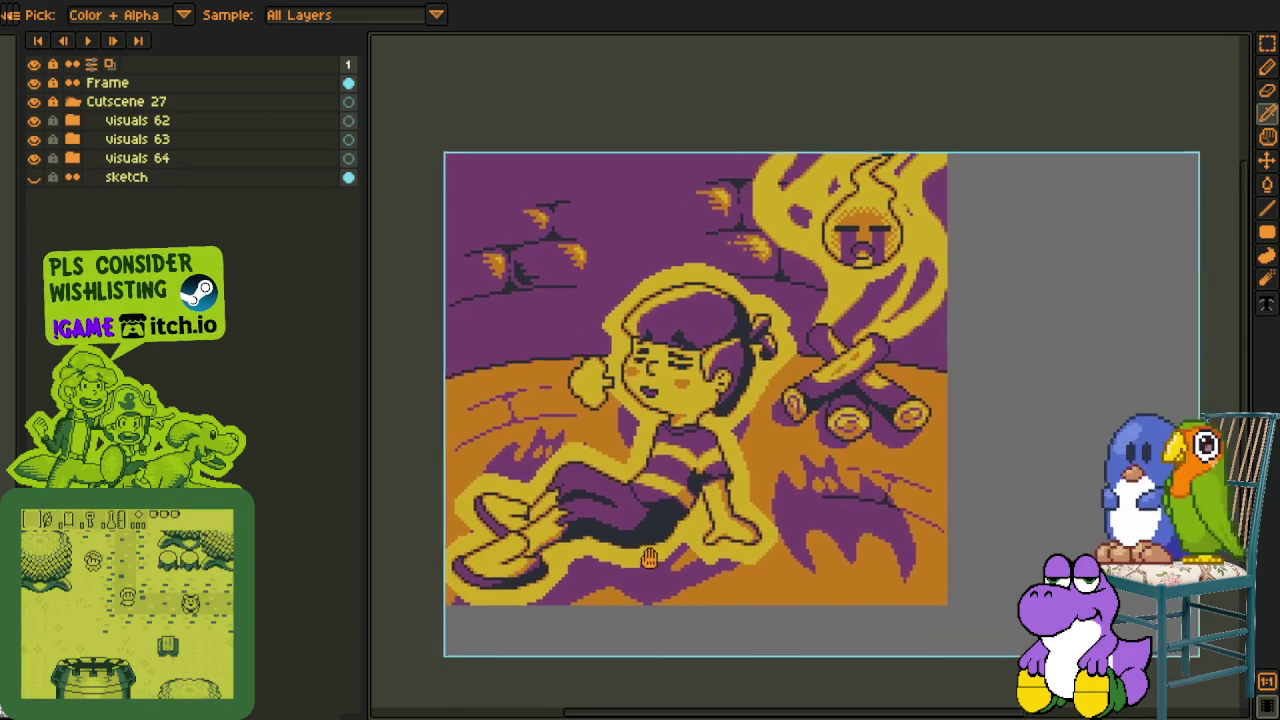
{"action": "scroll", "coordinate": [550, 515], "scroll_direction": "up", "scroll_amount": 2}
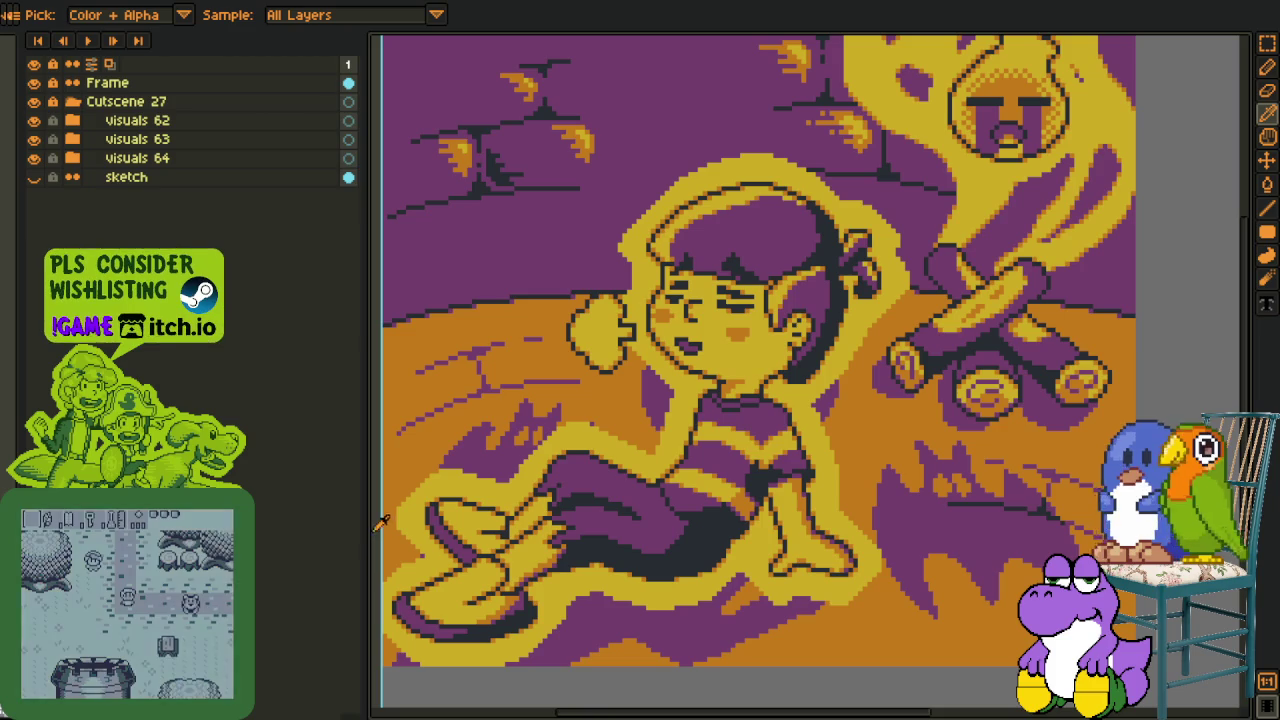
{"action": "left_click_drag", "start_coordinate": [381, 523], "coordinate": [240, 523]}
{"action": "left_click_drag", "start_coordinate": [713, 495], "coordinate": [623, 543]}
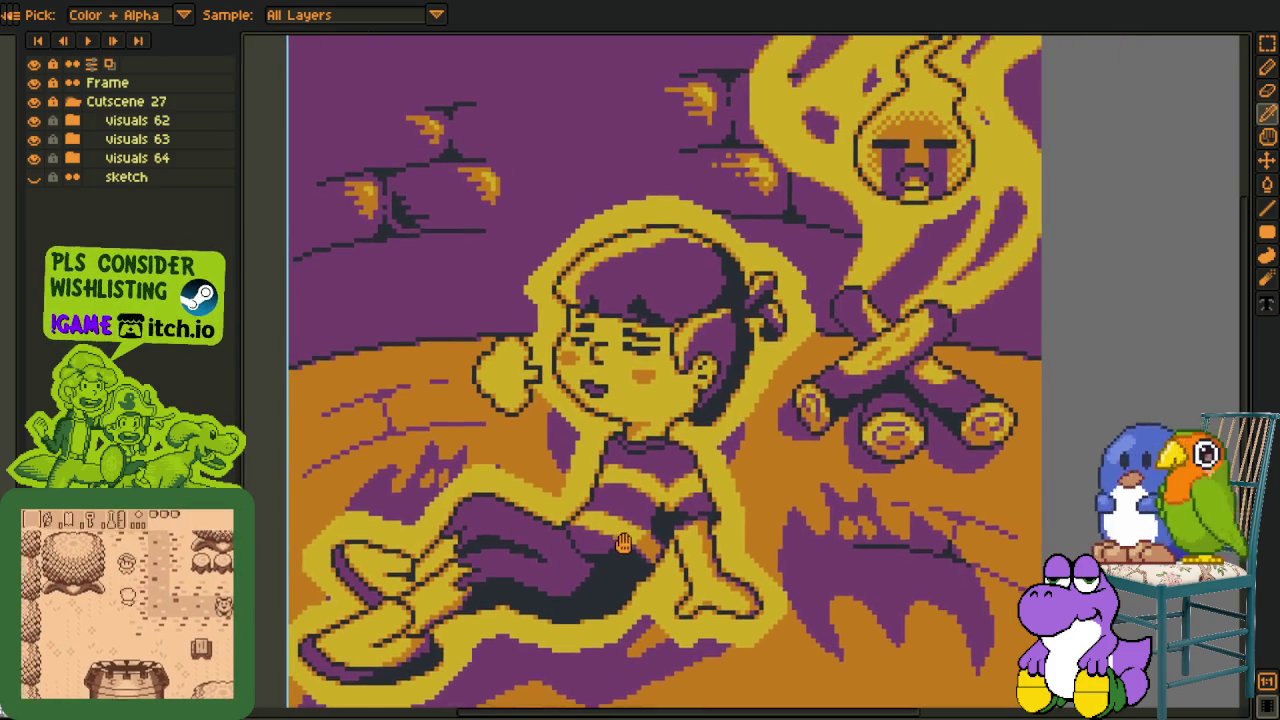
{"action": "scroll", "coordinate": [623, 543], "scroll_direction": "down", "scroll_amount": 1}
{"action": "scroll", "coordinate": [640, 535], "scroll_direction": "down", "scroll_amount": 1}
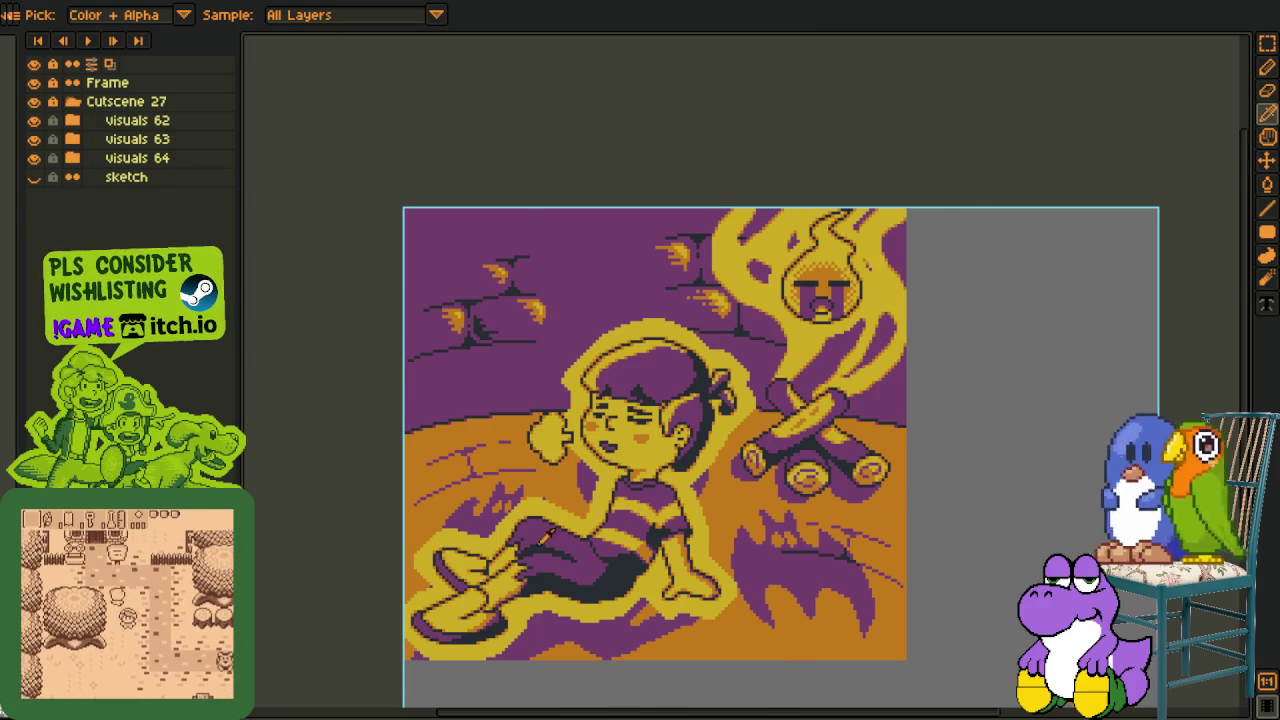
{"action": "scroll", "coordinate": [262, 580], "scroll_direction": "up", "scroll_amount": 1}
{"action": "scroll", "coordinate": [255, 542], "scroll_direction": "up", "scroll_amount": 1}
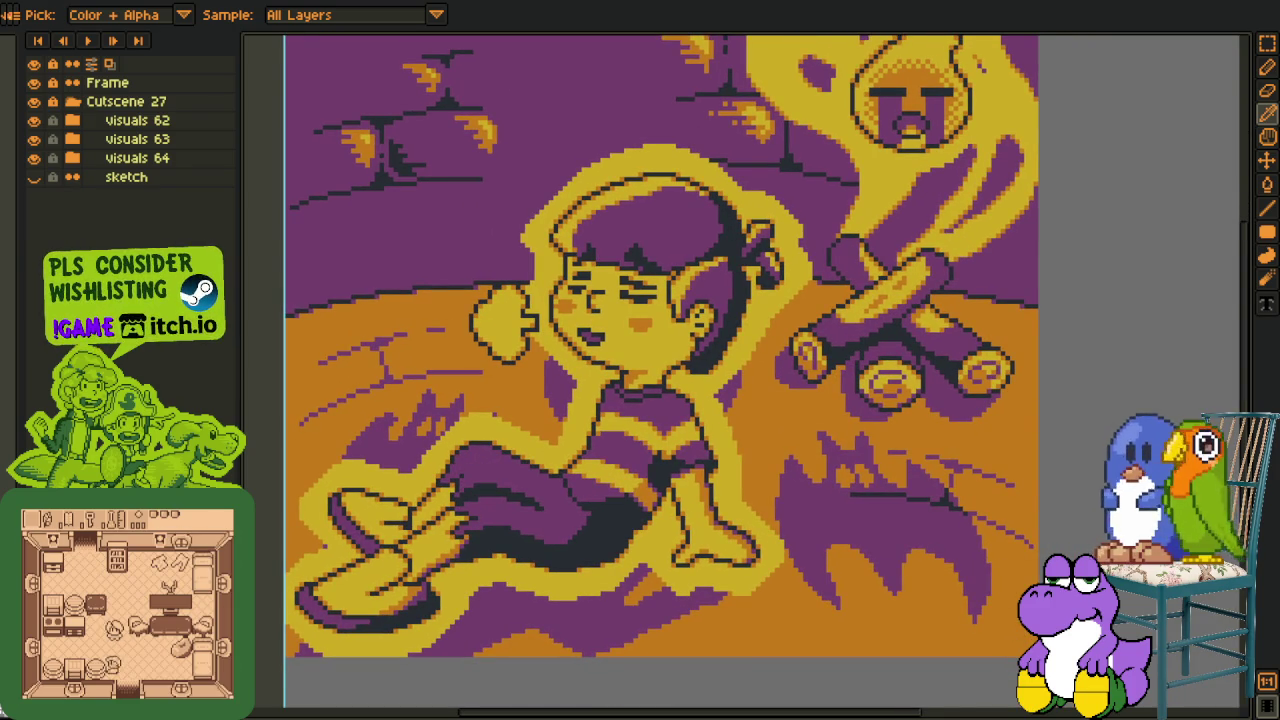
{"action": "scroll", "coordinate": [272, 592], "scroll_direction": "up", "scroll_amount": 2}
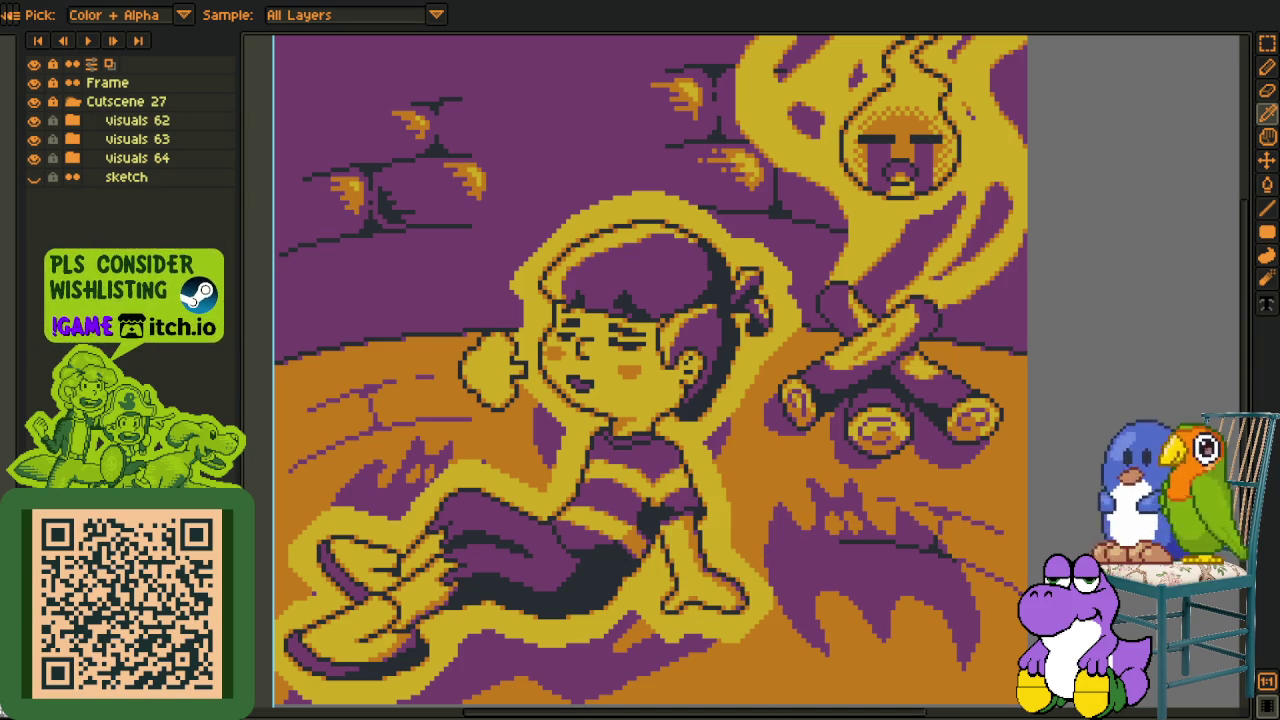
{"action": "scroll", "coordinate": [592, 372], "scroll_direction": "down", "scroll_amount": 1}
- Hide the visuals 62–63 groups and expand visuals 64, leaving only the rough layer visible on an empty canvas
{"action": "left_click_drag", "start_coordinate": [34, 120], "coordinate": [36, 160]}
{"action": "left_click", "coordinate": [36, 160]}
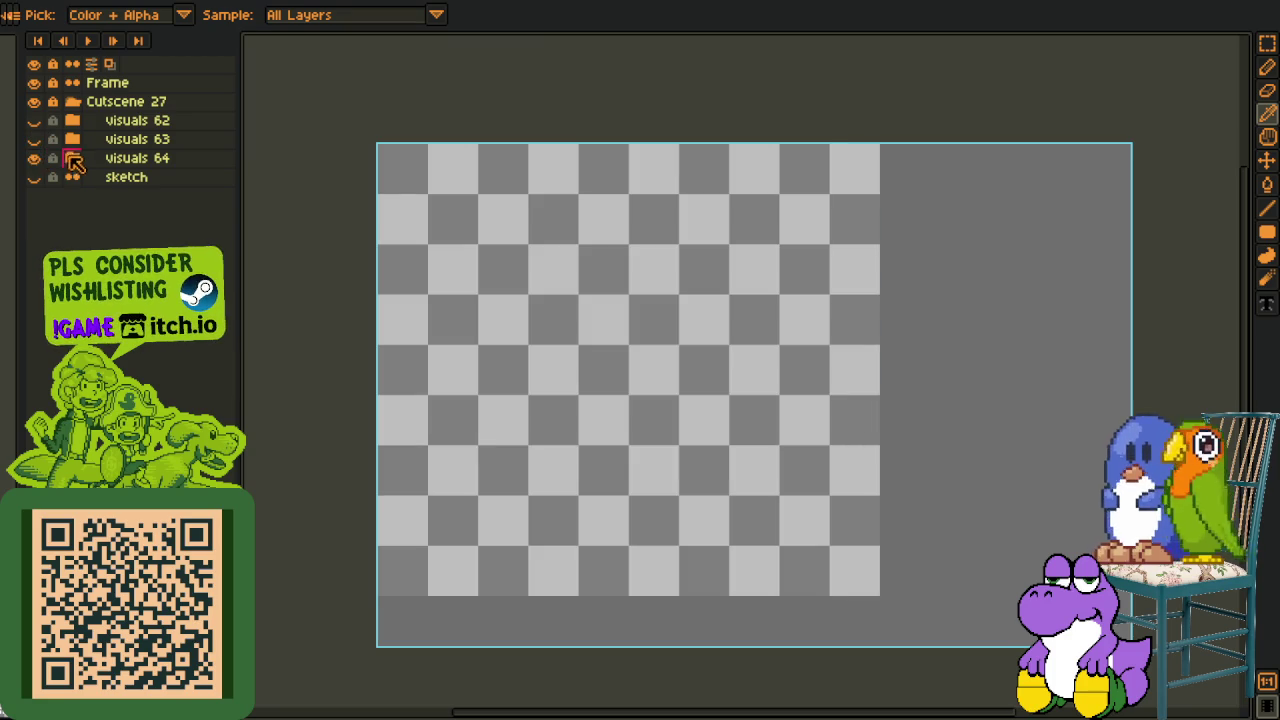
{"action": "left_click", "coordinate": [72, 158]}
{"action": "left_click", "coordinate": [34, 196]}
{"action": "left_click_drag", "start_coordinate": [585, 331], "coordinate": [598, 326]}
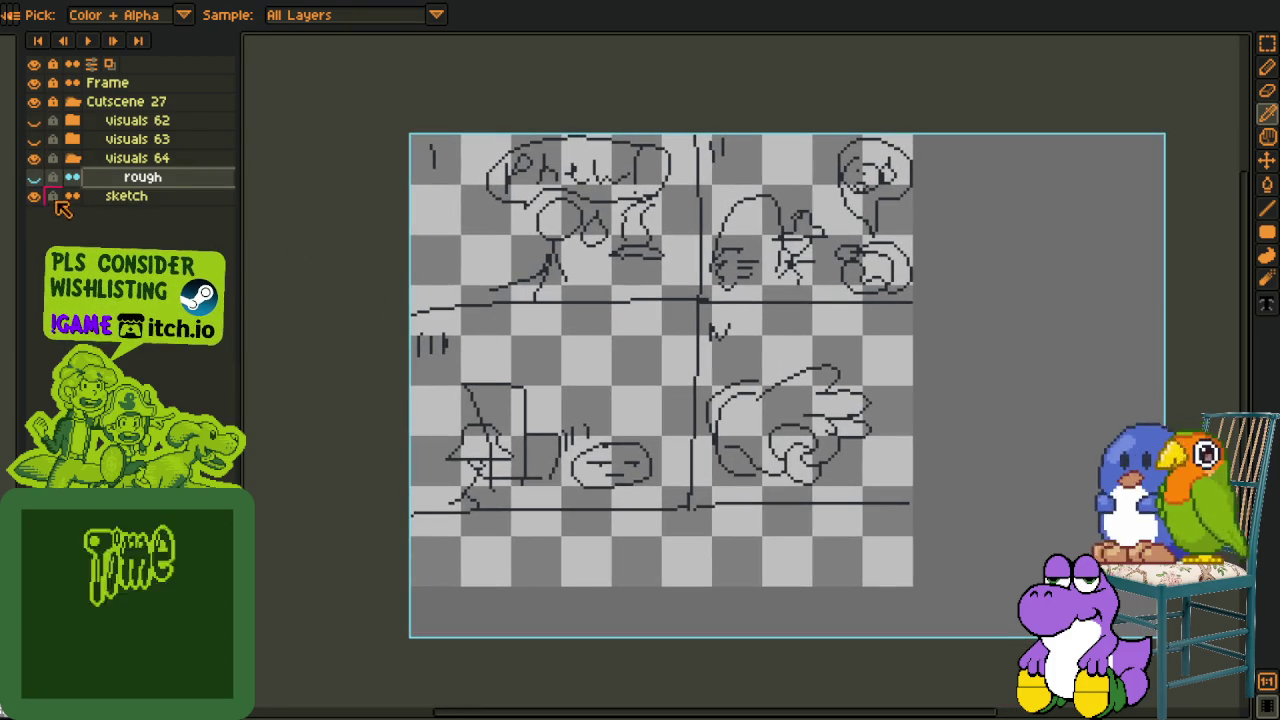
{"action": "left_click", "coordinate": [34, 177]}
{"action": "scroll", "coordinate": [608, 380], "scroll_direction": "down", "scroll_amount": 1}
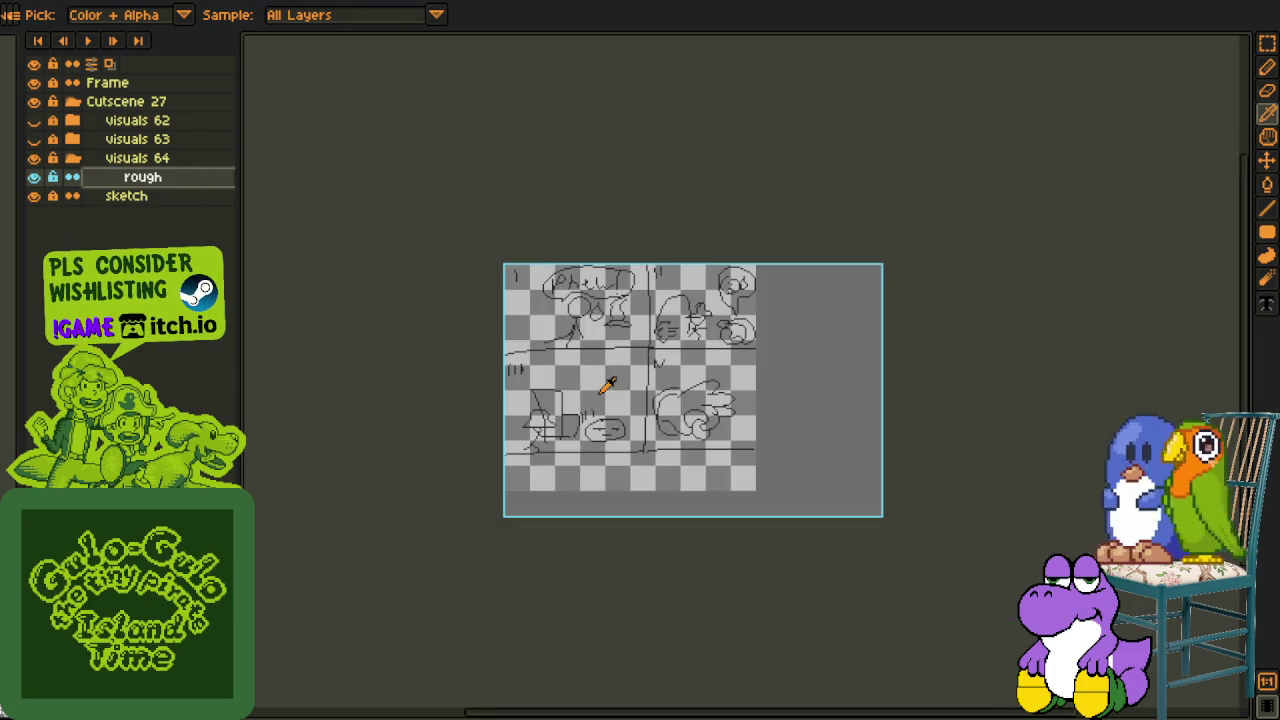
{"action": "scroll", "coordinate": [545, 395], "scroll_direction": "up", "scroll_amount": 1}
{"action": "left_click", "coordinate": [34, 196]}
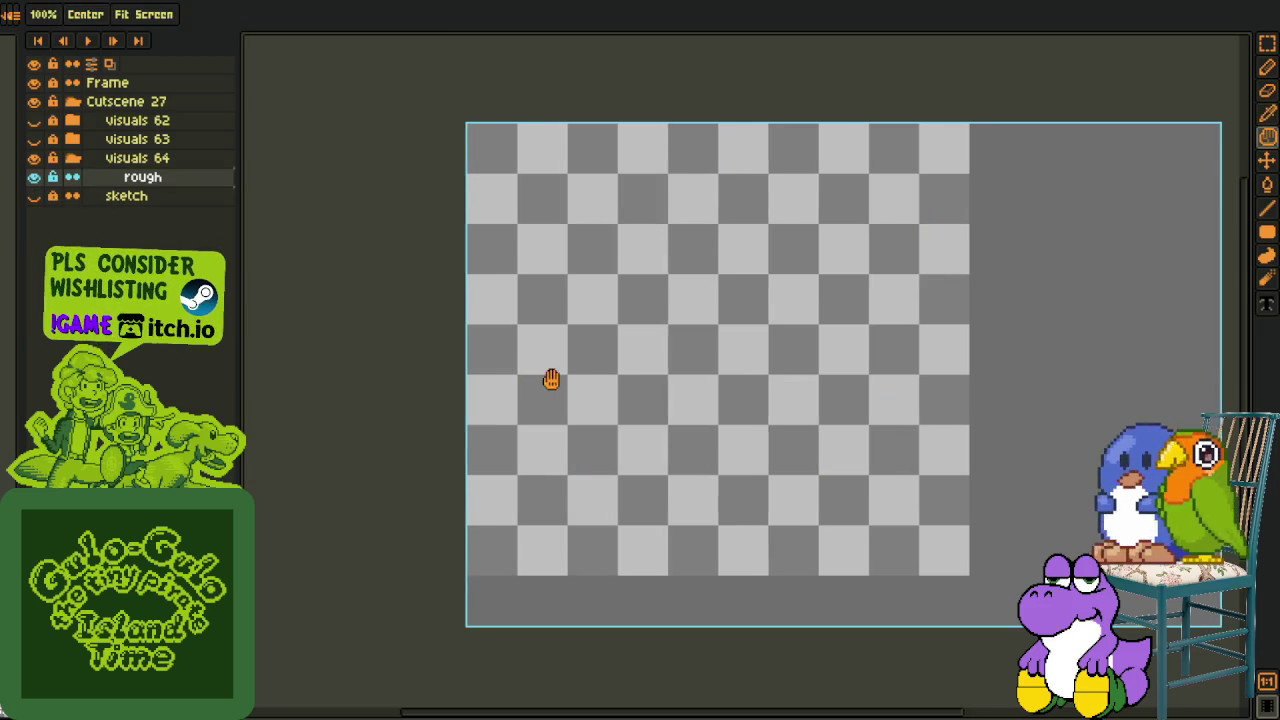
{"action": "left_click_drag", "start_coordinate": [549, 377], "coordinate": [480, 382]}
- Draw the horn's first long curved edge with the Line/Curve tool
{"action": "key", "text": "b"}
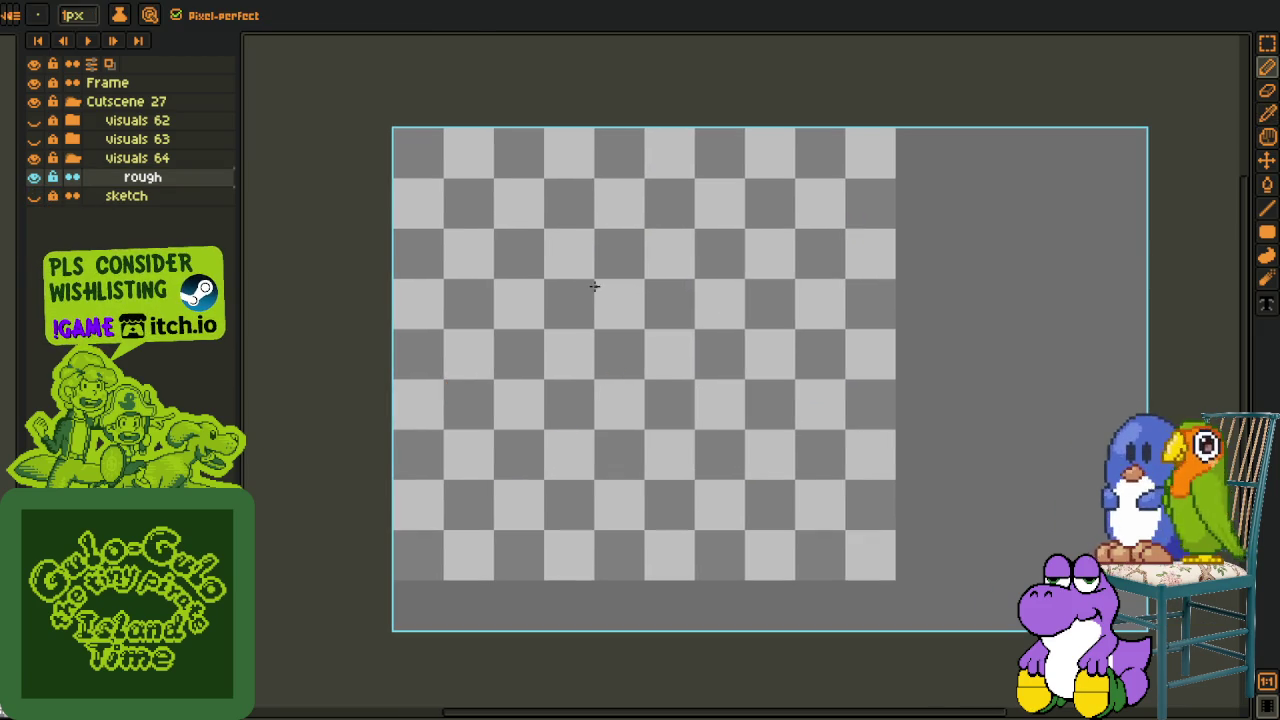
{"action": "scroll", "coordinate": [595, 263], "scroll_direction": "up", "scroll_amount": 1}
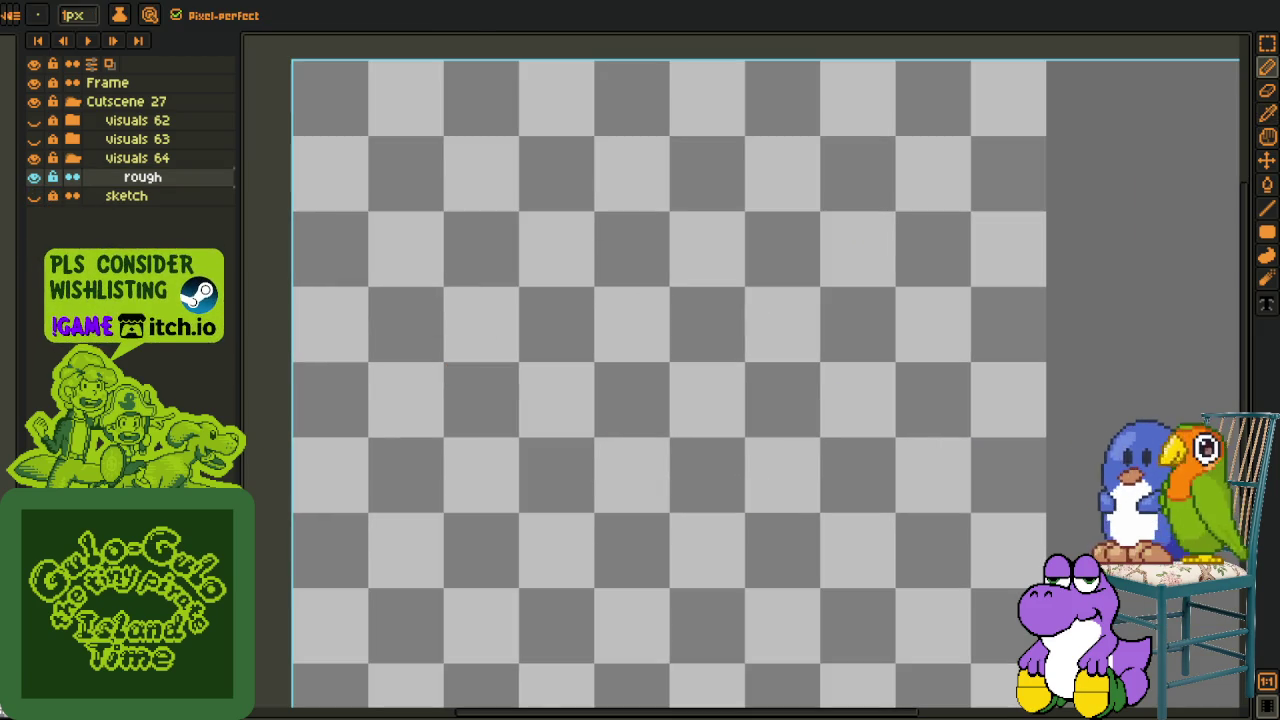
{"action": "key", "text": "l"}
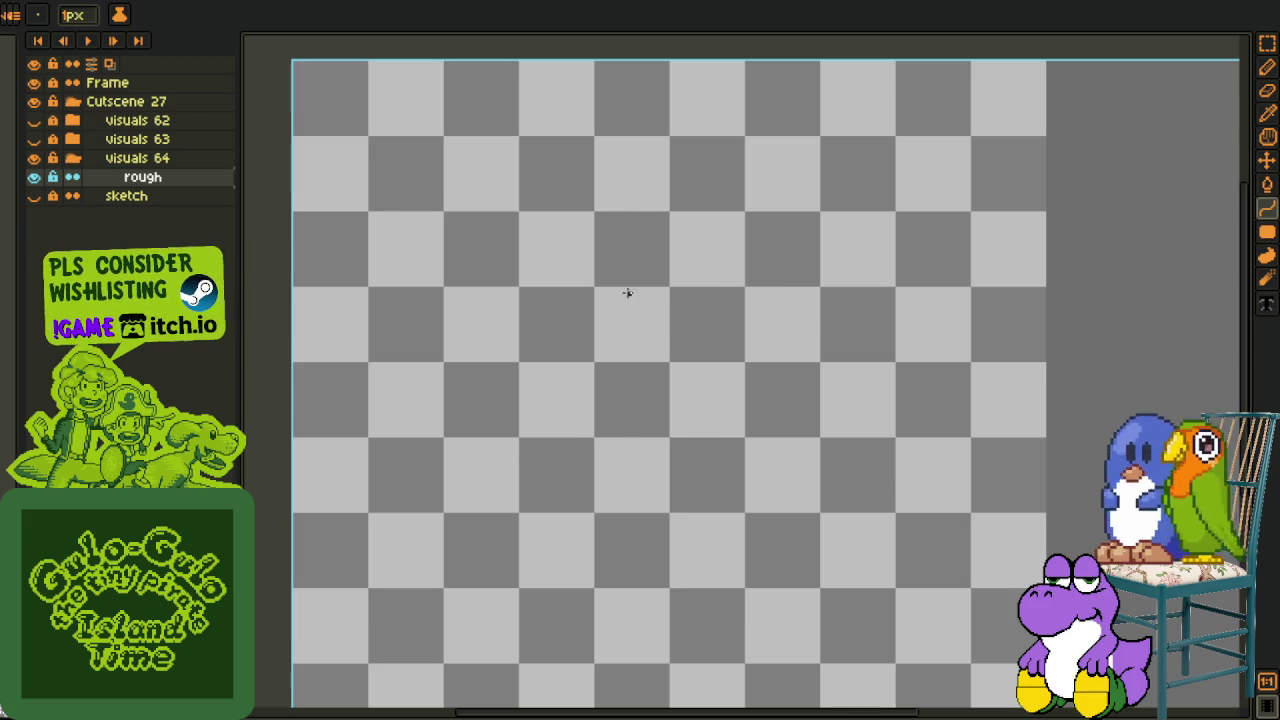
{"action": "scroll", "coordinate": [610, 300], "scroll_direction": "down", "scroll_amount": 2}
{"action": "scroll", "coordinate": [617, 277], "scroll_direction": "up", "scroll_amount": 2}
{"action": "mouse_move", "coordinate": [487, 173]}
{"action": "left_mouse_down"}
{"action": "mouse_move", "coordinate": [600, 228]}
{"action": "mouse_move", "coordinate": [614, 597]}
{"action": "left_mouse_up"}
{"action": "left_click_drag", "start_coordinate": [620, 378], "coordinate": [654, 375]}
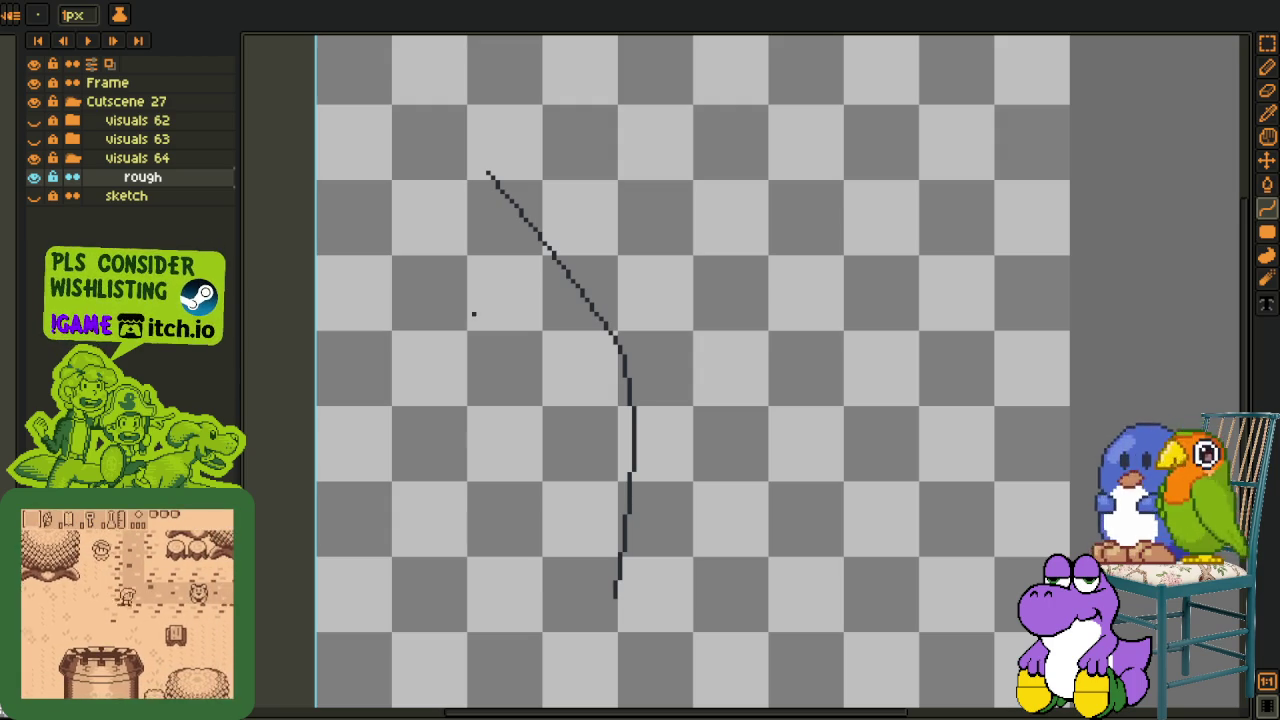
- Draw a second long curve parallel to and right of the first, then recentre the view
{"action": "scroll", "coordinate": [645, 354], "scroll_direction": "up", "scroll_amount": 1}
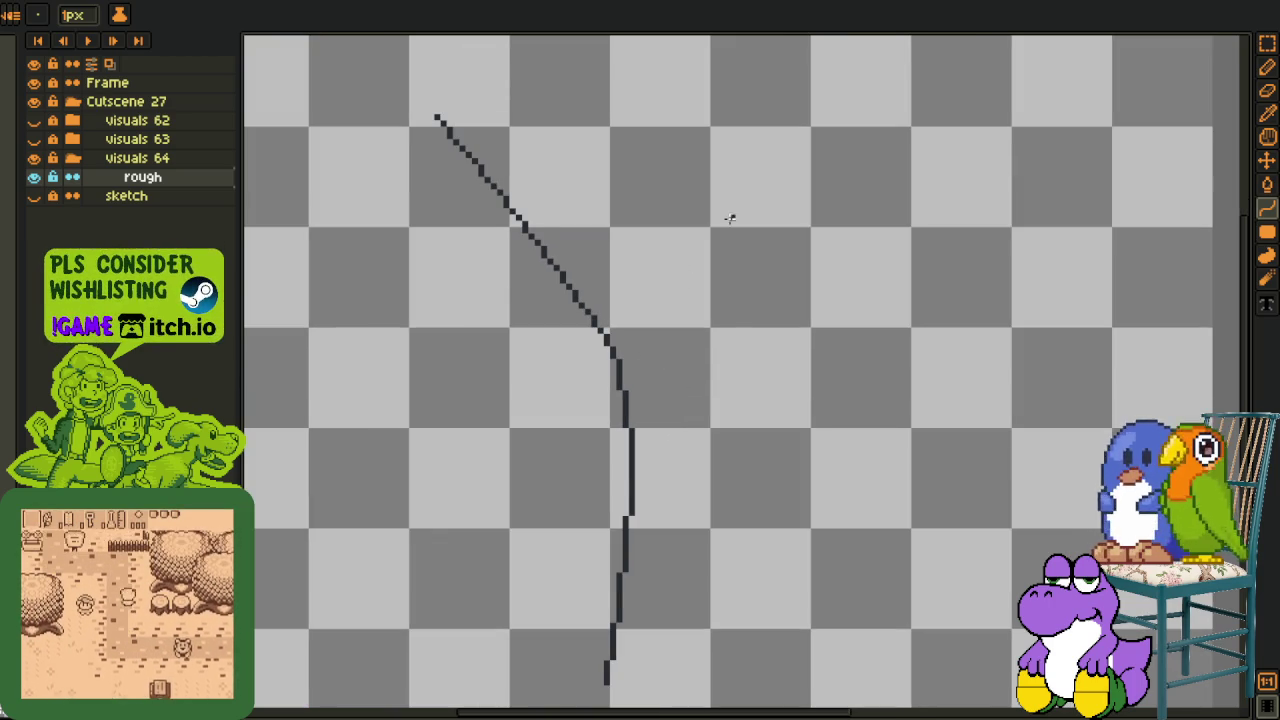
{"action": "scroll", "coordinate": [621, 108], "scroll_direction": "down", "scroll_amount": 1}
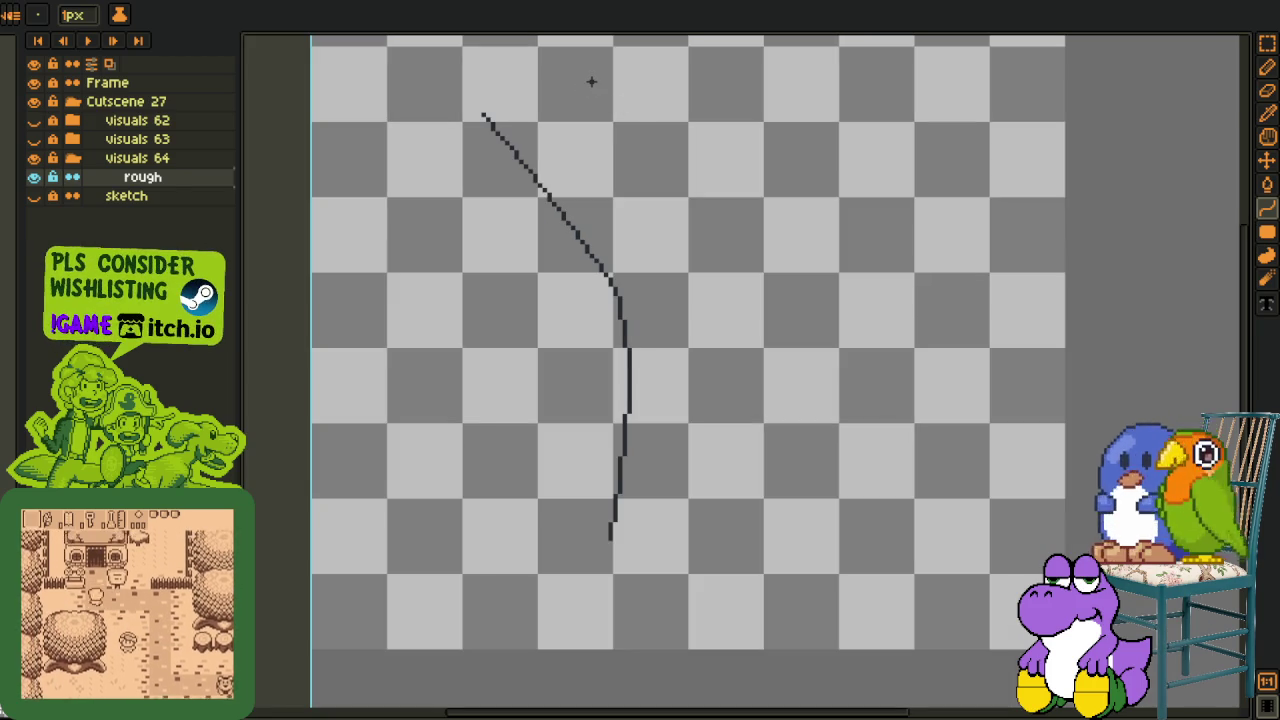
{"action": "left_click_drag", "start_coordinate": [633, 120], "coordinate": [685, 525]}
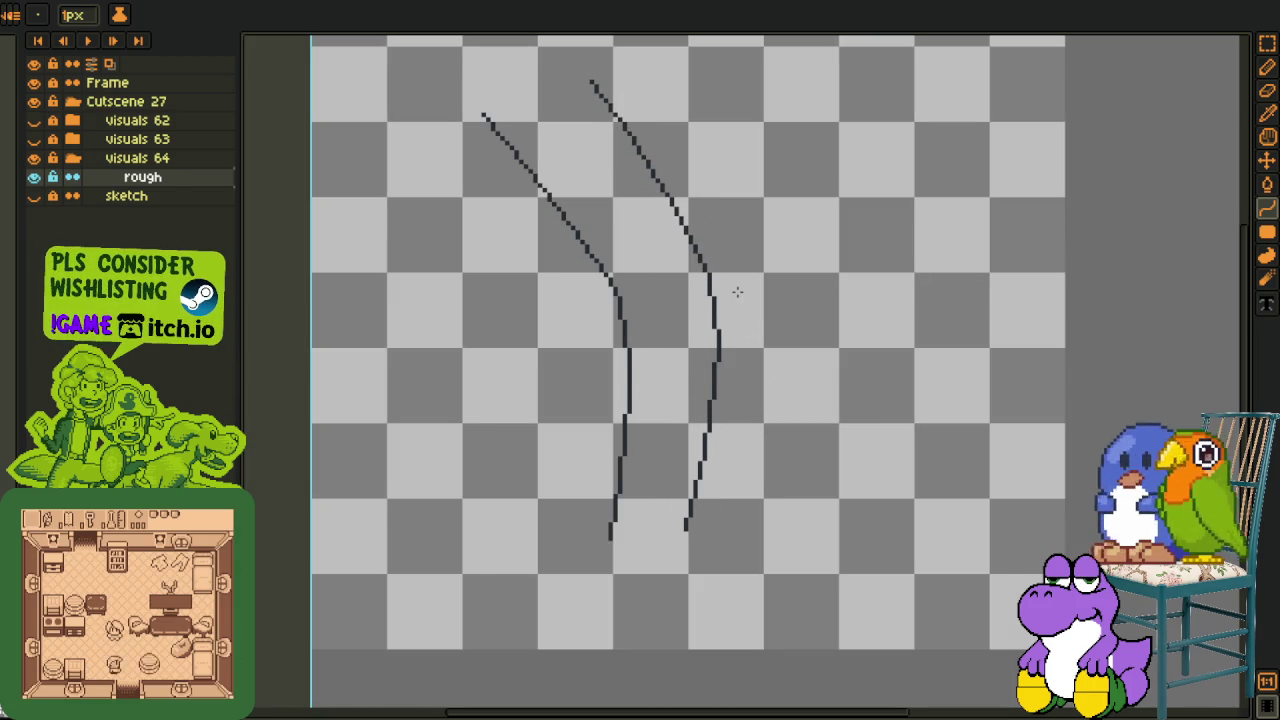
{"action": "key", "text": "h"}
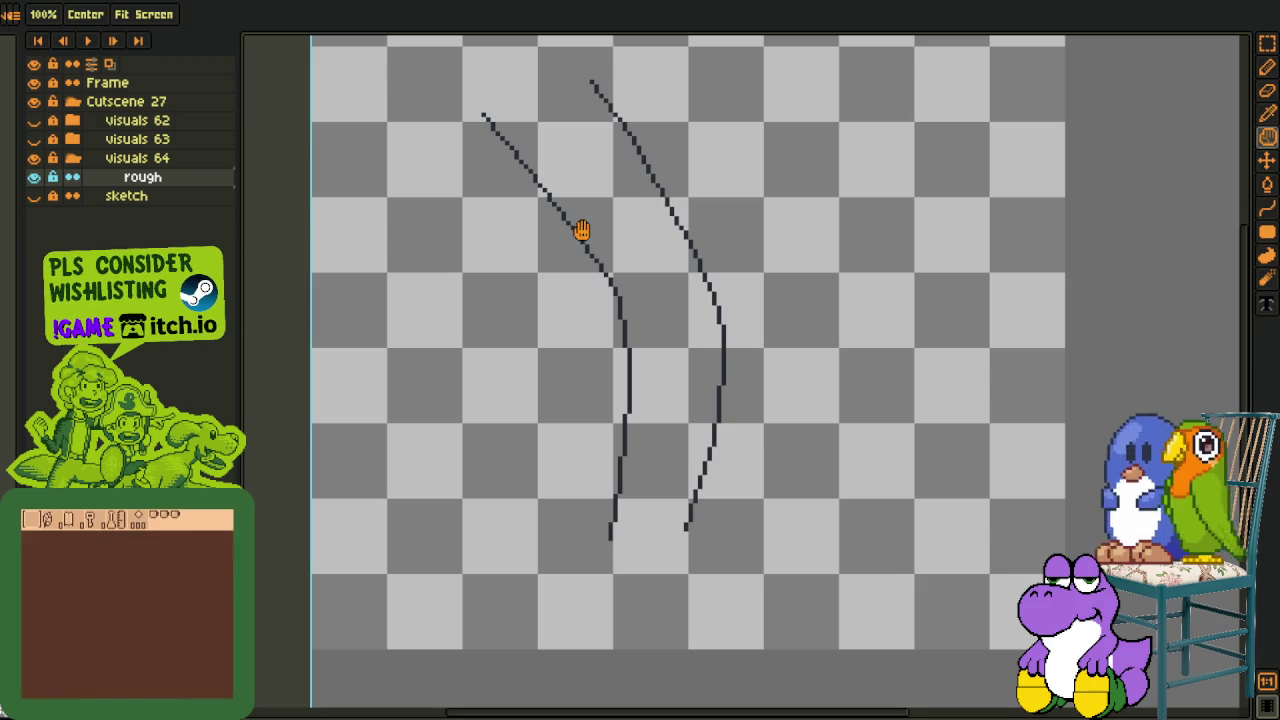
{"action": "left_click_drag", "start_coordinate": [580, 229], "coordinate": [620, 360]}
- Add a new empty layer from the rough layer's context menu
{"action": "right_click", "coordinate": [138, 178]}
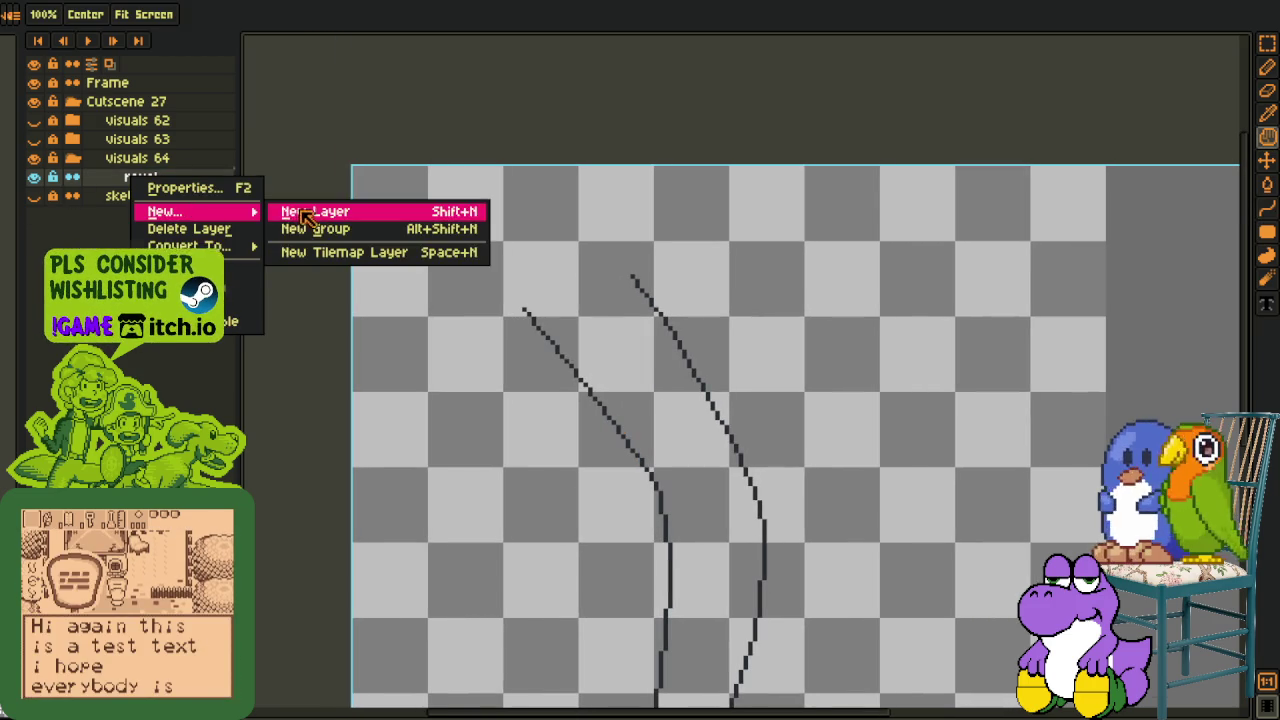
{"action": "left_click", "coordinate": [288, 211]}
{"action": "scroll", "coordinate": [605, 275], "scroll_direction": "left", "scroll_amount": 3}
{"action": "scroll", "coordinate": [703, 261], "scroll_direction": "up", "scroll_amount": 1}
- Draw an ellipse across the tops of both curves, redoing it after undoing a misplaced one
{"action": "mouse_move", "coordinate": [703, 261]}
{"action": "left_mouse_down"}
{"action": "mouse_move", "coordinate": [466, 305]}
{"action": "mouse_move", "coordinate": [601, 371]}
{"action": "left_mouse_up"}
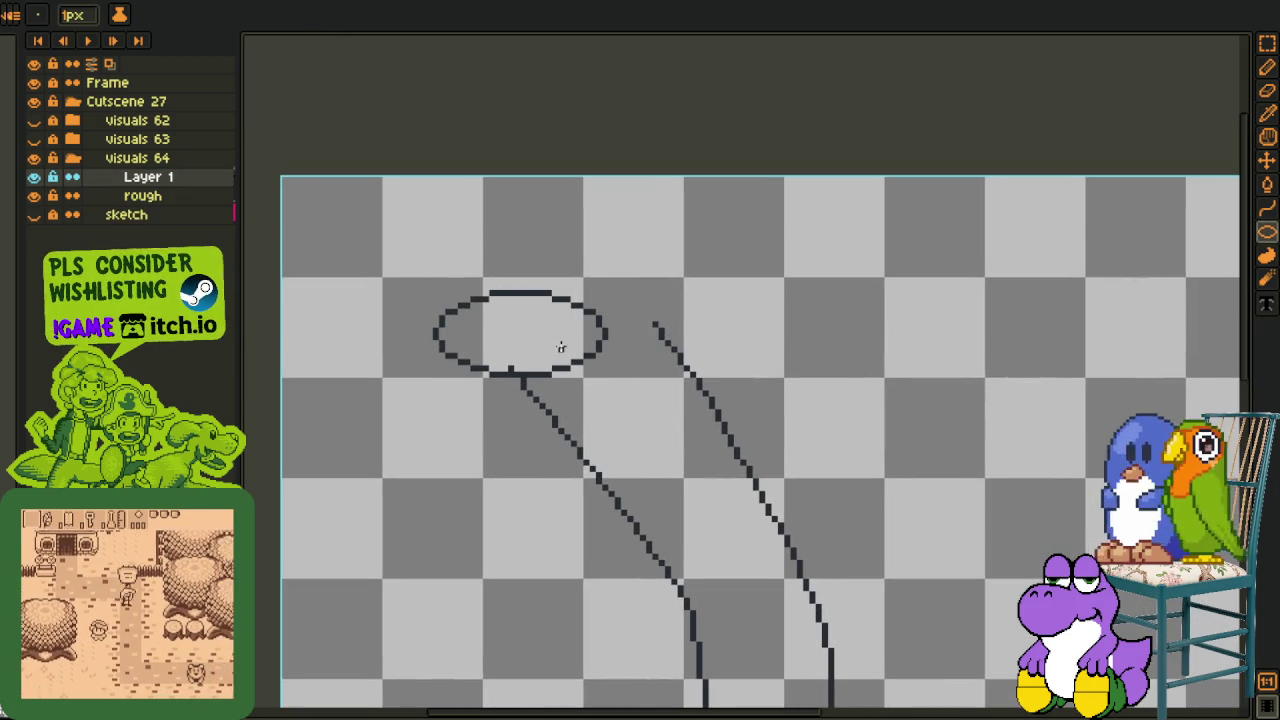
{"action": "key", "text": "ctrl+z"}
{"action": "left_click_drag", "start_coordinate": [502, 304], "coordinate": [645, 376]}
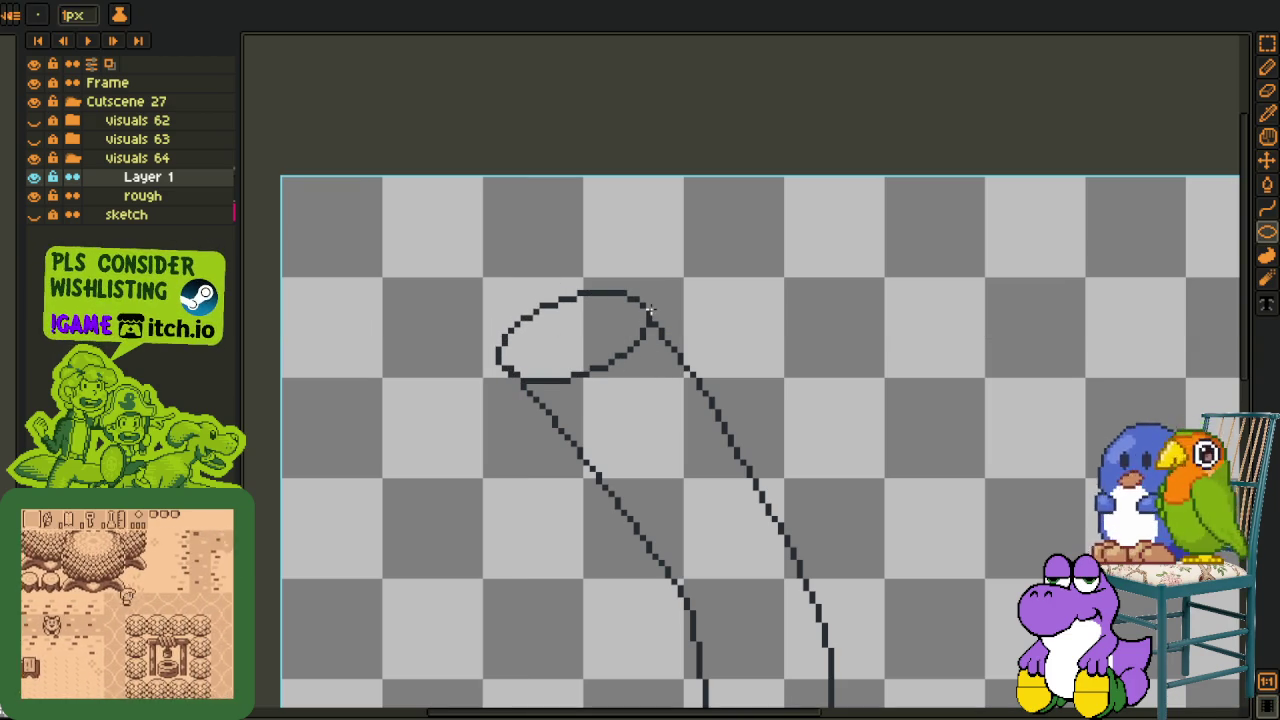
{"action": "scroll", "coordinate": [634, 224], "scroll_direction": "down", "scroll_amount": 2}
- Sample the outline colour from the canvas and return to the Line tool
{"action": "key", "text": "i"}
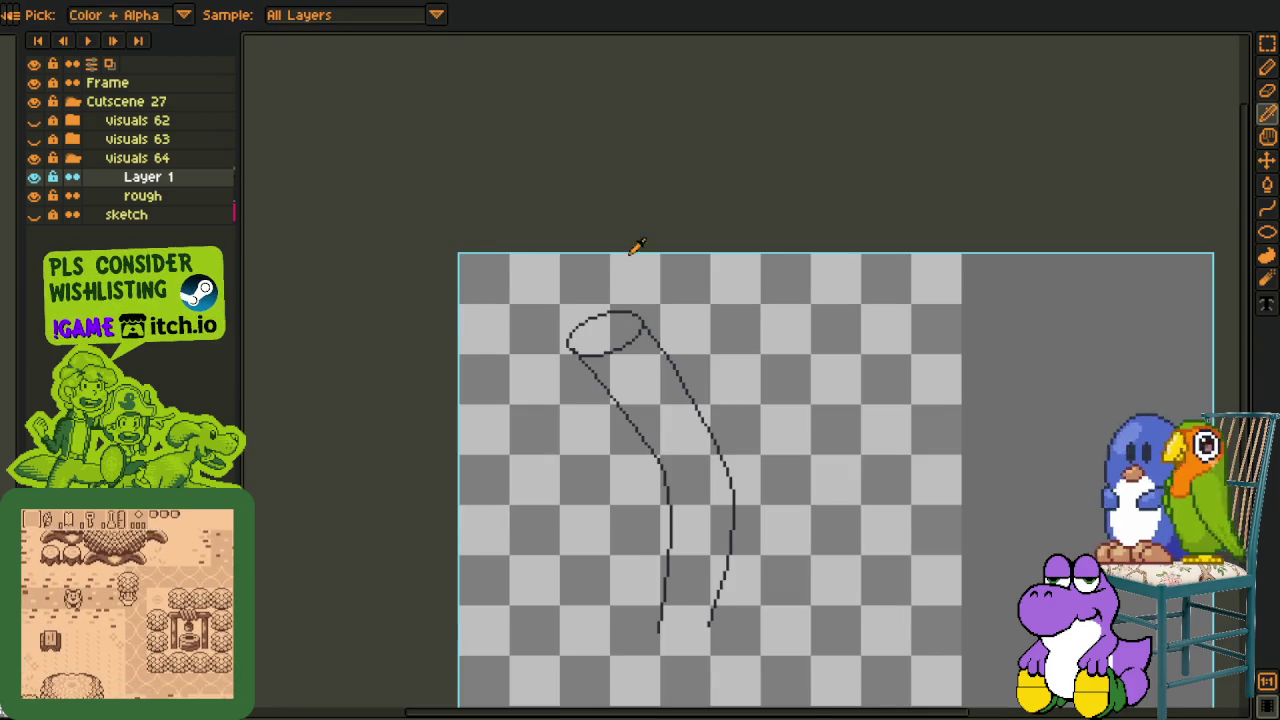
{"action": "scroll", "coordinate": [640, 279], "scroll_direction": "up", "scroll_amount": 1}
{"action": "scroll", "coordinate": [608, 309], "scroll_direction": "up", "scroll_amount": 1}
{"action": "scroll", "coordinate": [730, 430], "scroll_direction": "down", "scroll_amount": 1}
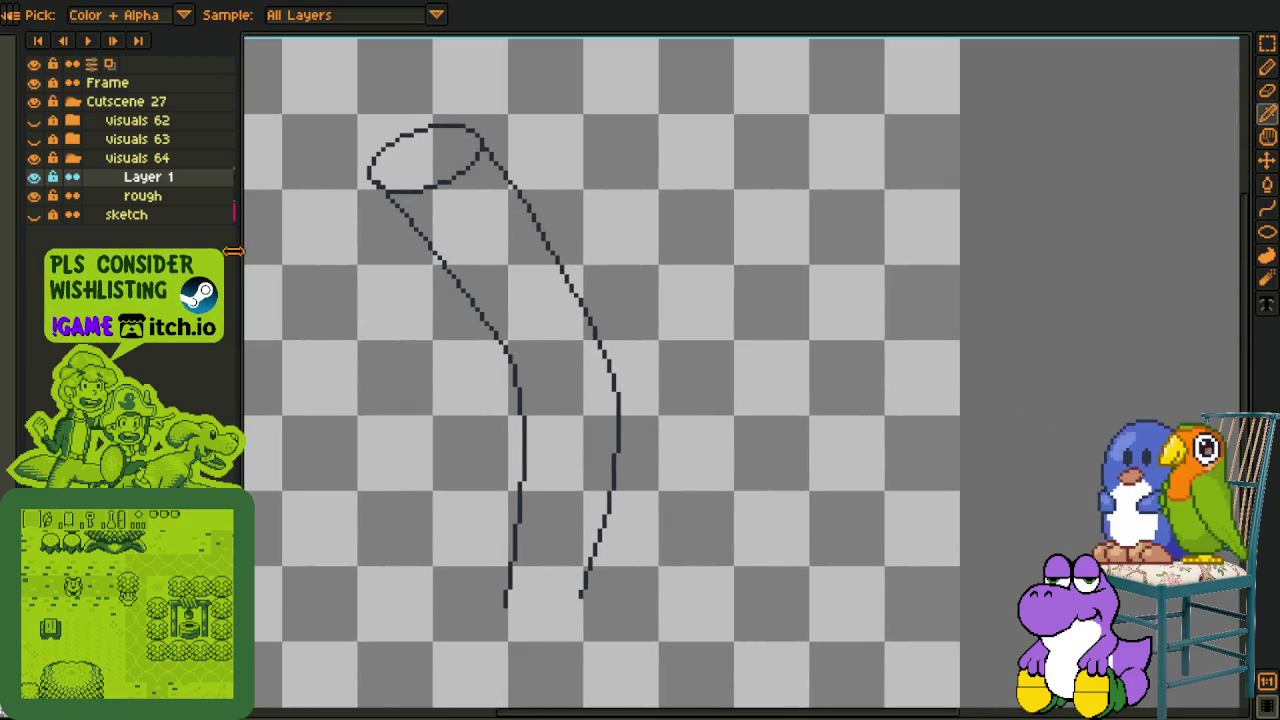
{"action": "scroll", "coordinate": [508, 537], "scroll_direction": "up", "scroll_amount": 2}
{"action": "scroll", "coordinate": [522, 485], "scroll_direction": "up", "scroll_amount": 1}
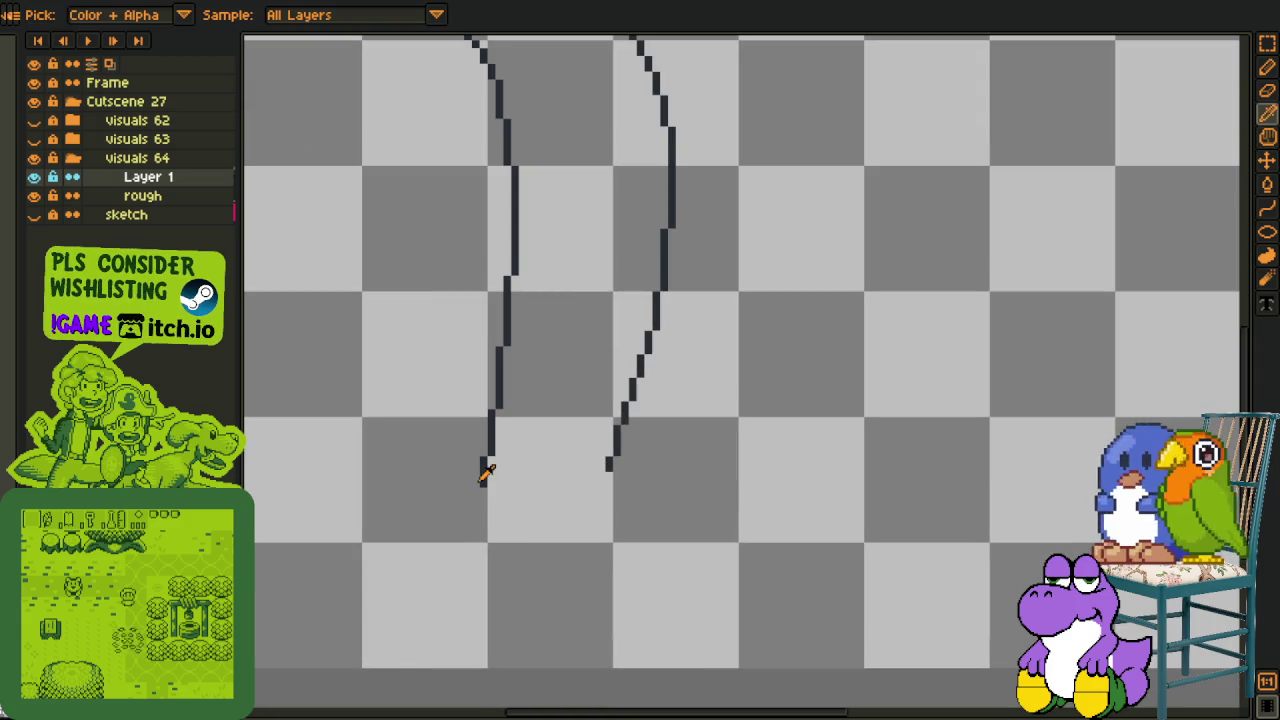
{"action": "key", "text": "l"}
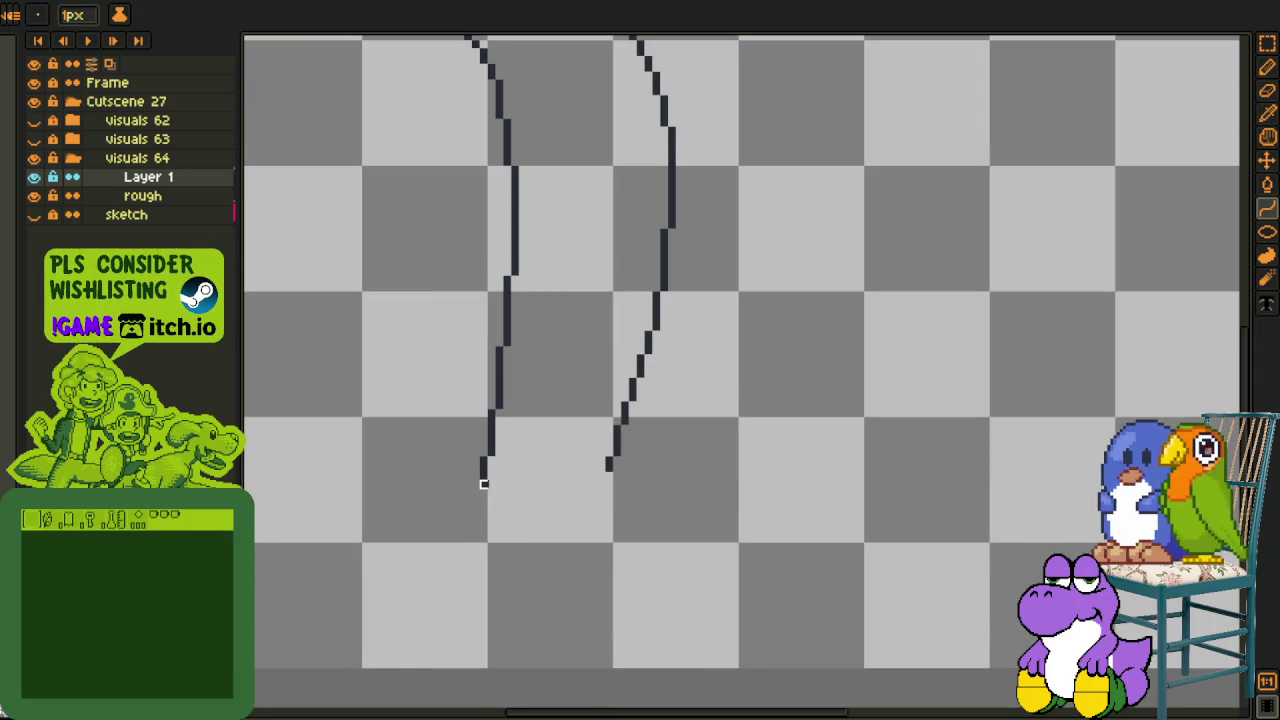
{"action": "key", "text": "i"}
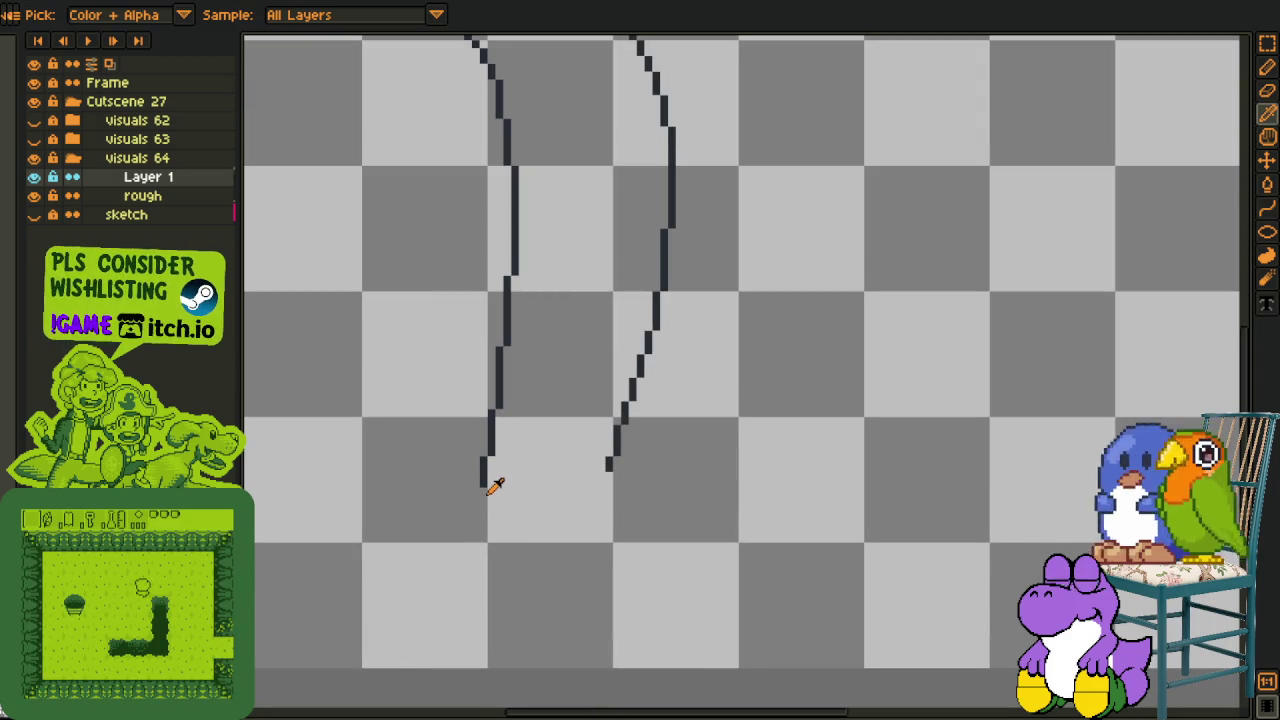
{"action": "key", "text": "l"}
- Join the bottoms of the two curves with a line and add pixels to round the base
{"action": "mouse_move", "coordinate": [486, 490]}
{"action": "left_mouse_down"}
{"action": "mouse_move", "coordinate": [605, 482]}
{"action": "mouse_move", "coordinate": [545, 496]}
{"action": "left_mouse_up"}
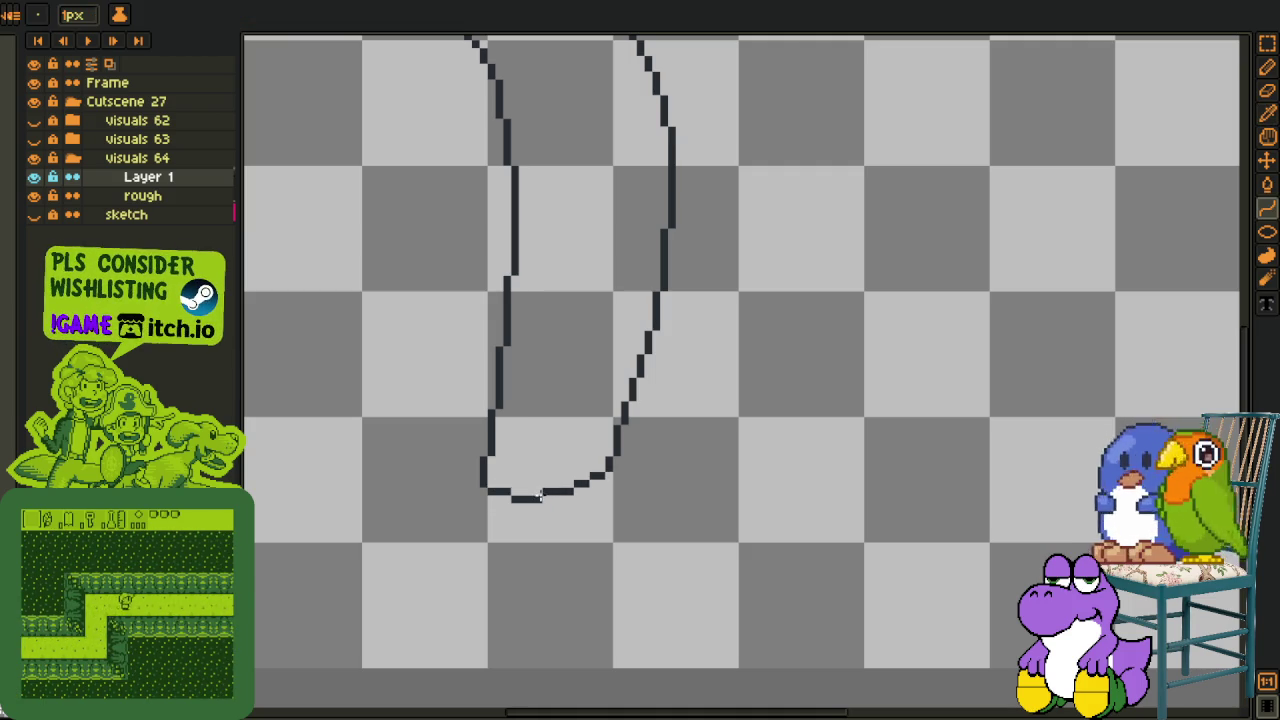
{"action": "scroll", "coordinate": [545, 496], "scroll_direction": "up", "scroll_amount": 1}
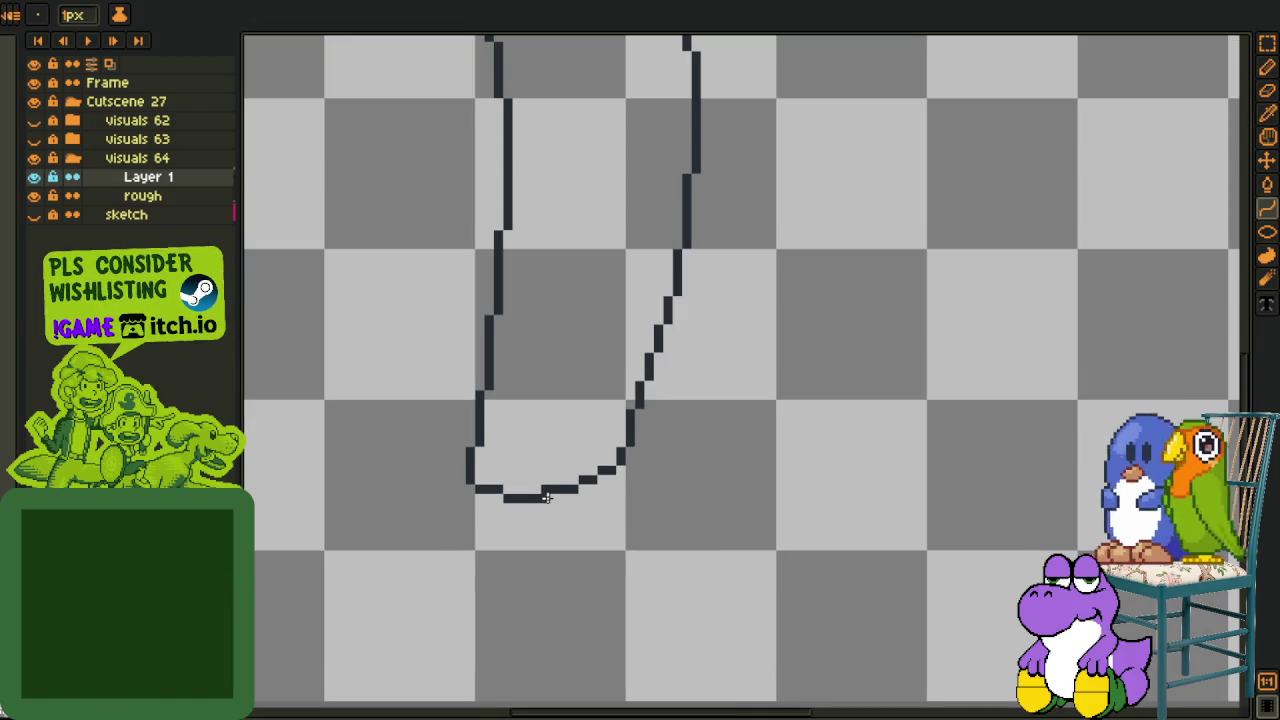
{"action": "left_click_drag", "start_coordinate": [543, 488], "coordinate": [545, 478]}
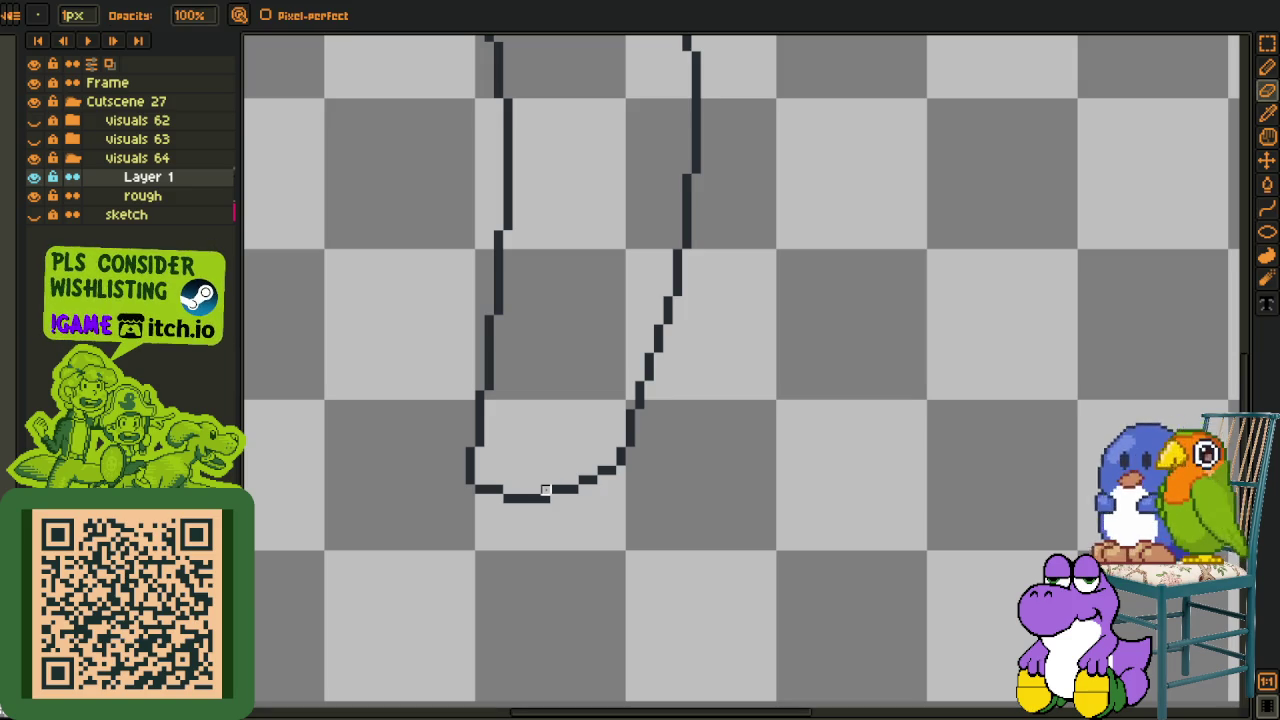
{"action": "scroll", "coordinate": [548, 488], "scroll_direction": "down", "scroll_amount": 1}
{"action": "key", "text": "o"}
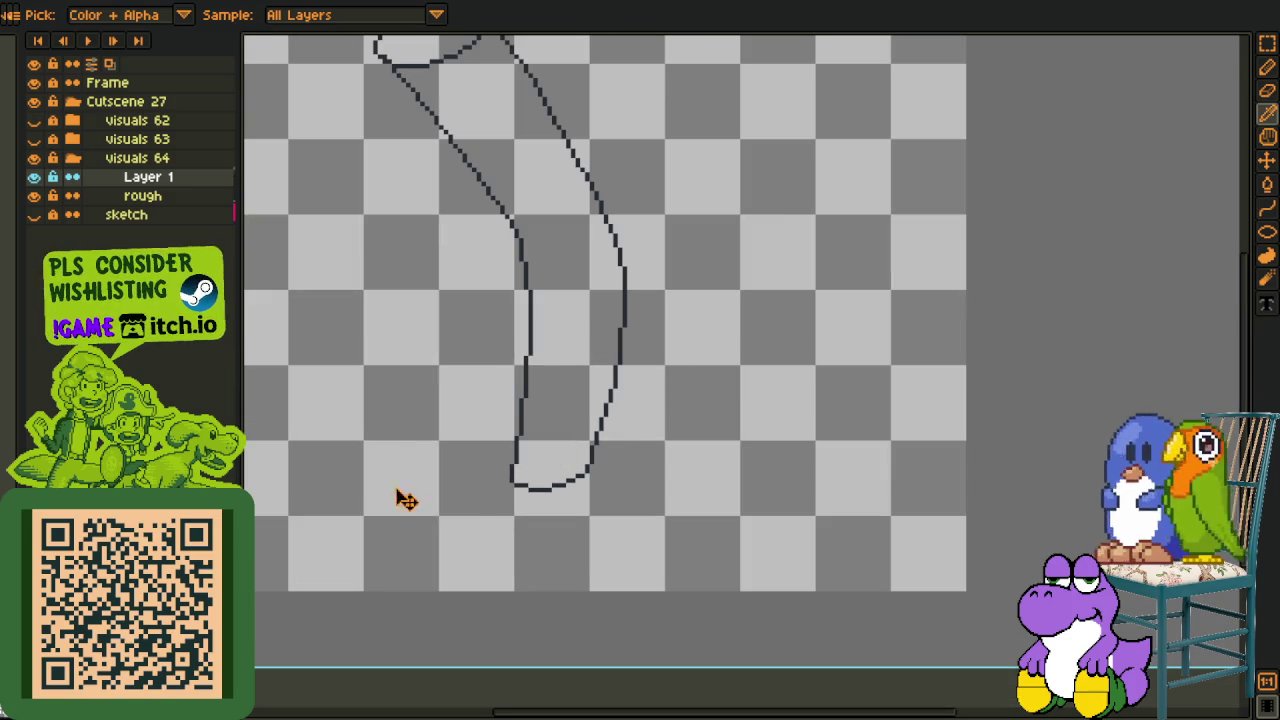
{"action": "key", "text": "v"}
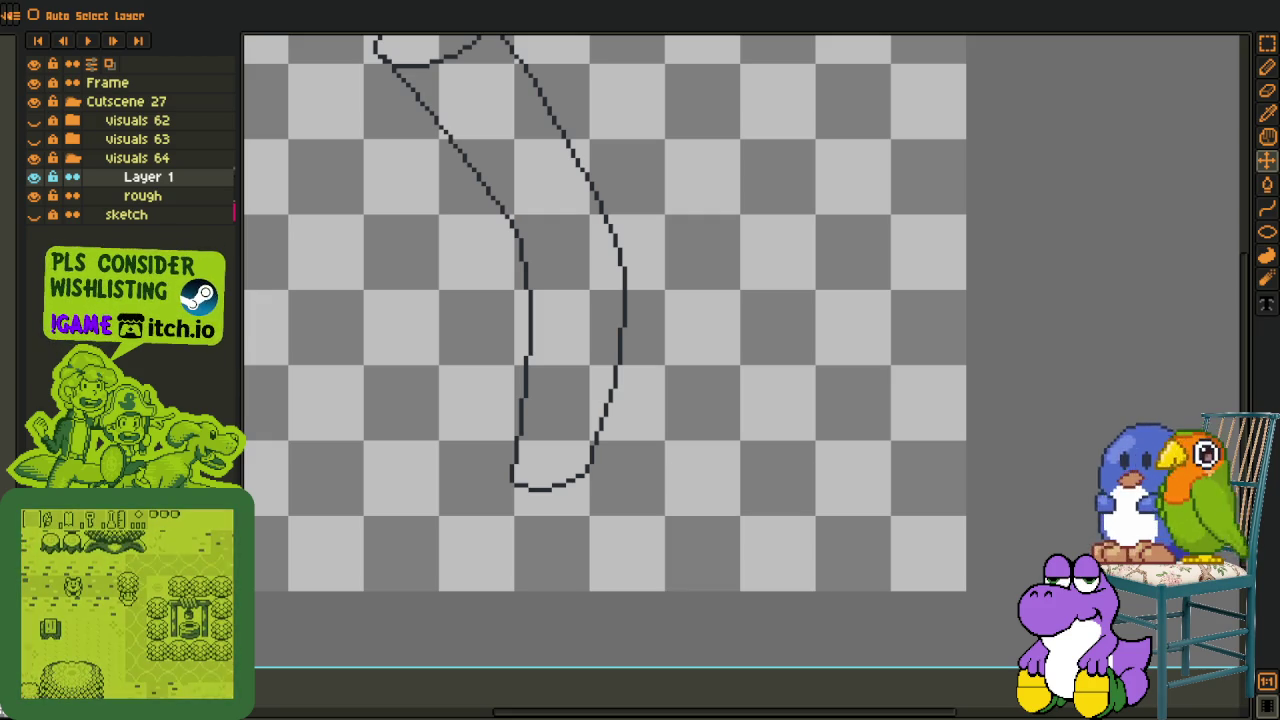
- Touch up the left side of the outline with the pencil and eraser
{"action": "key", "text": "i"}
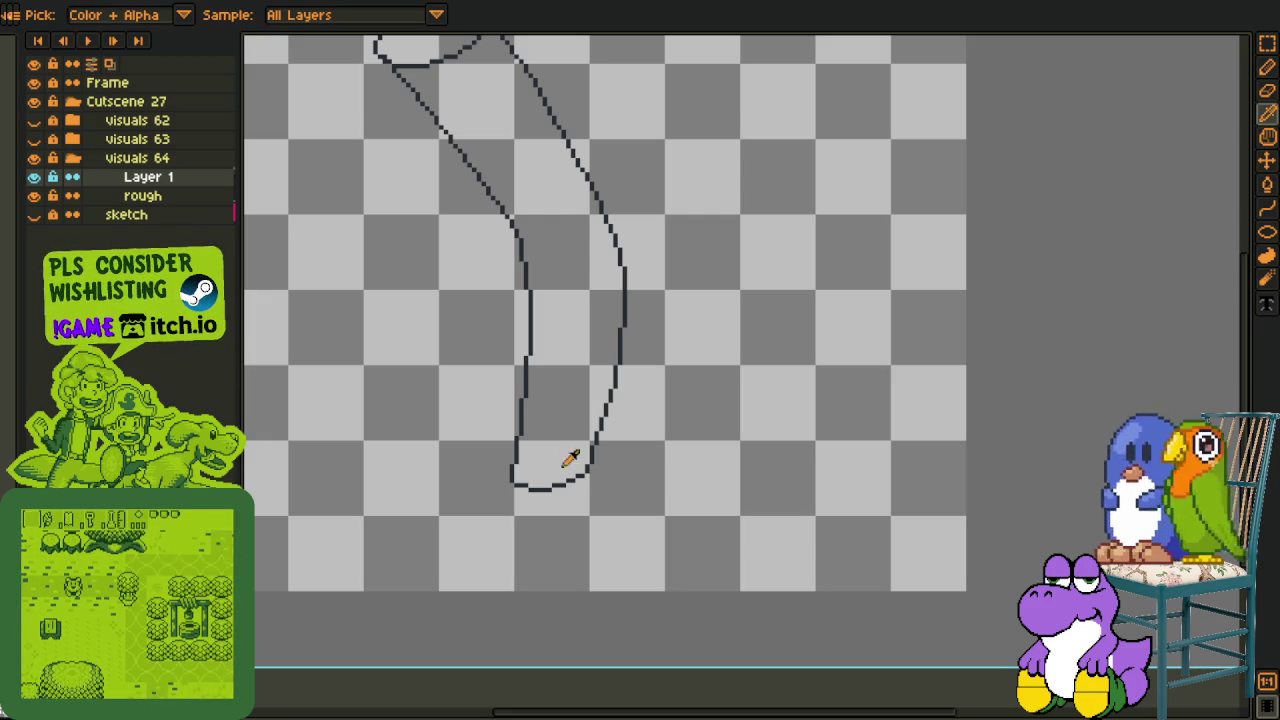
{"action": "scroll", "coordinate": [409, 497], "scroll_direction": "down", "scroll_amount": 2}
{"action": "scroll", "coordinate": [443, 423], "scroll_direction": "up", "scroll_amount": 2}
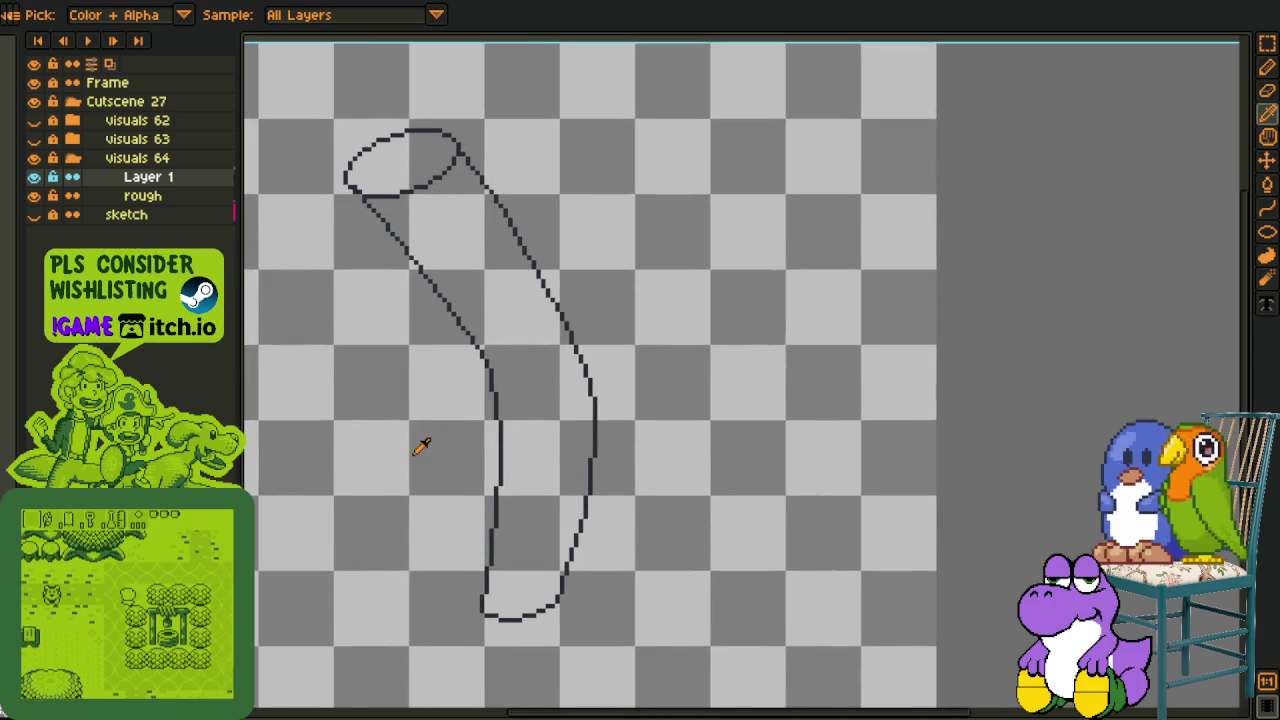
{"action": "scroll", "coordinate": [423, 443], "scroll_direction": "up", "scroll_amount": 1}
{"action": "scroll", "coordinate": [508, 366], "scroll_direction": "up", "scroll_amount": 2}
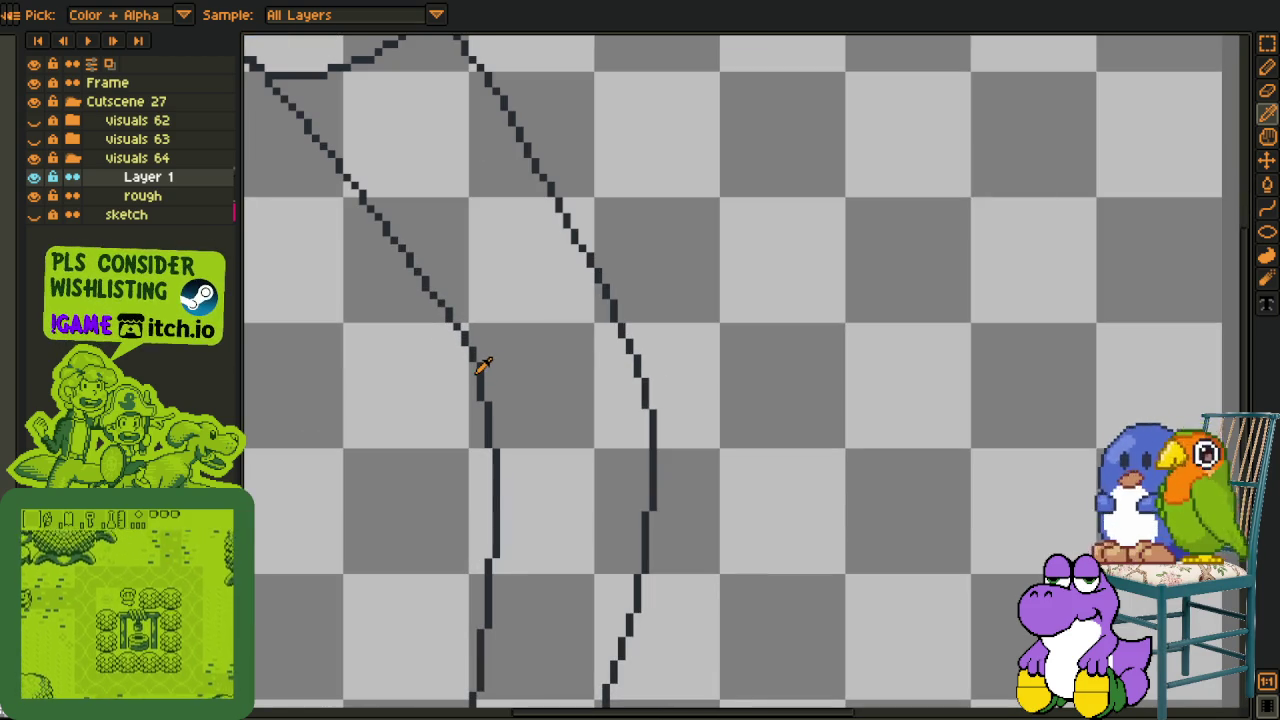
{"action": "key", "text": "b"}
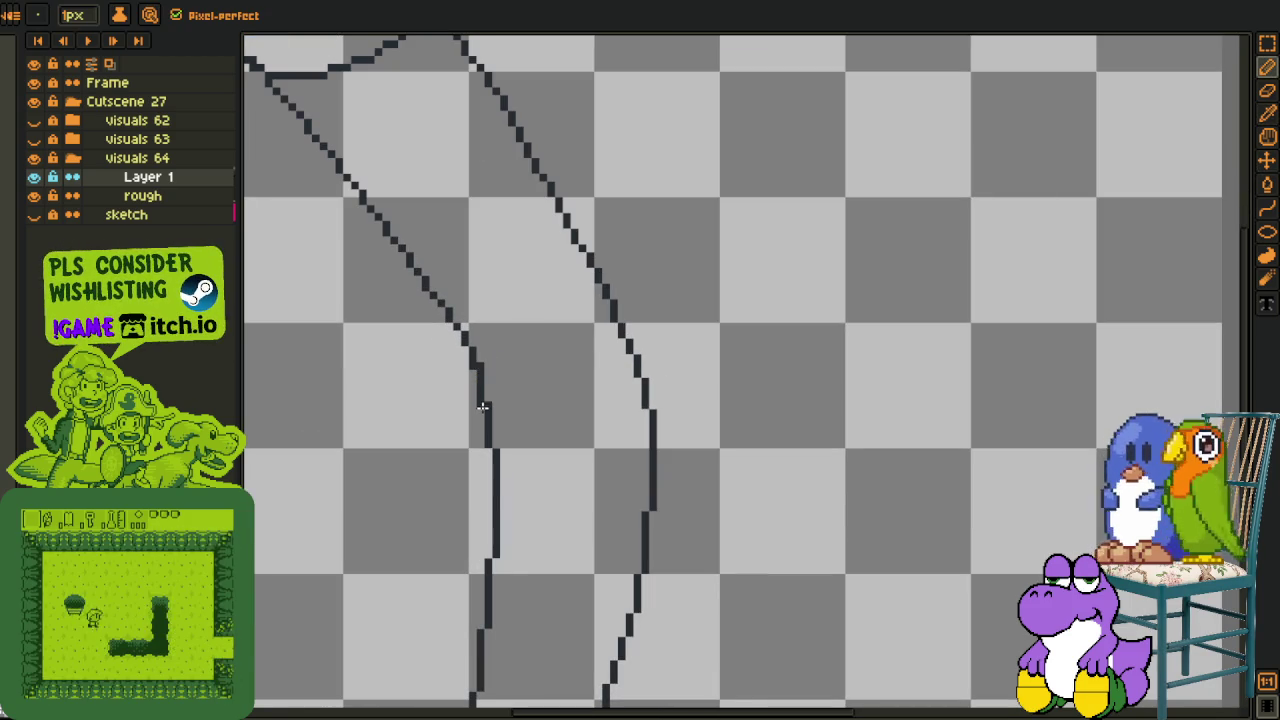
{"action": "key", "text": "e"}
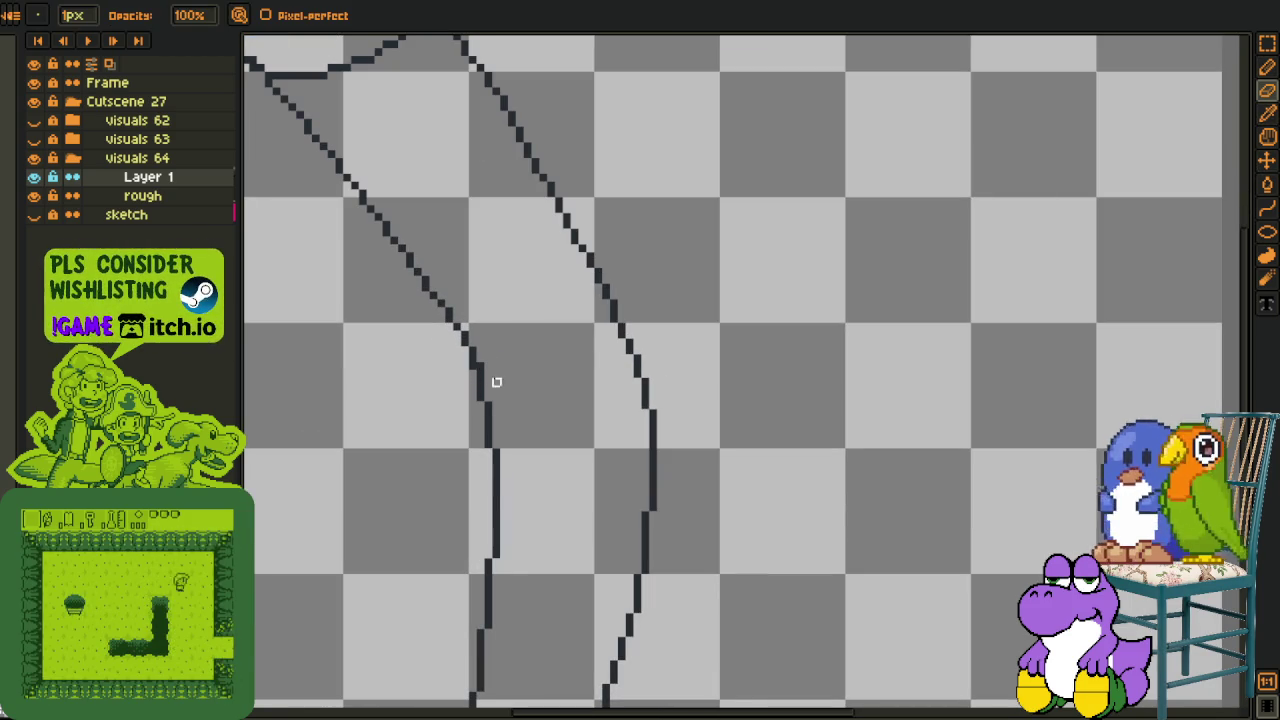
- Rename Layer 1 to 'rough' and save the file
{"action": "right_click", "coordinate": [112, 180]}
{"action": "type", "text": "rough"}
{"action": "key", "text": "Return"}
{"action": "key", "text": "i"}
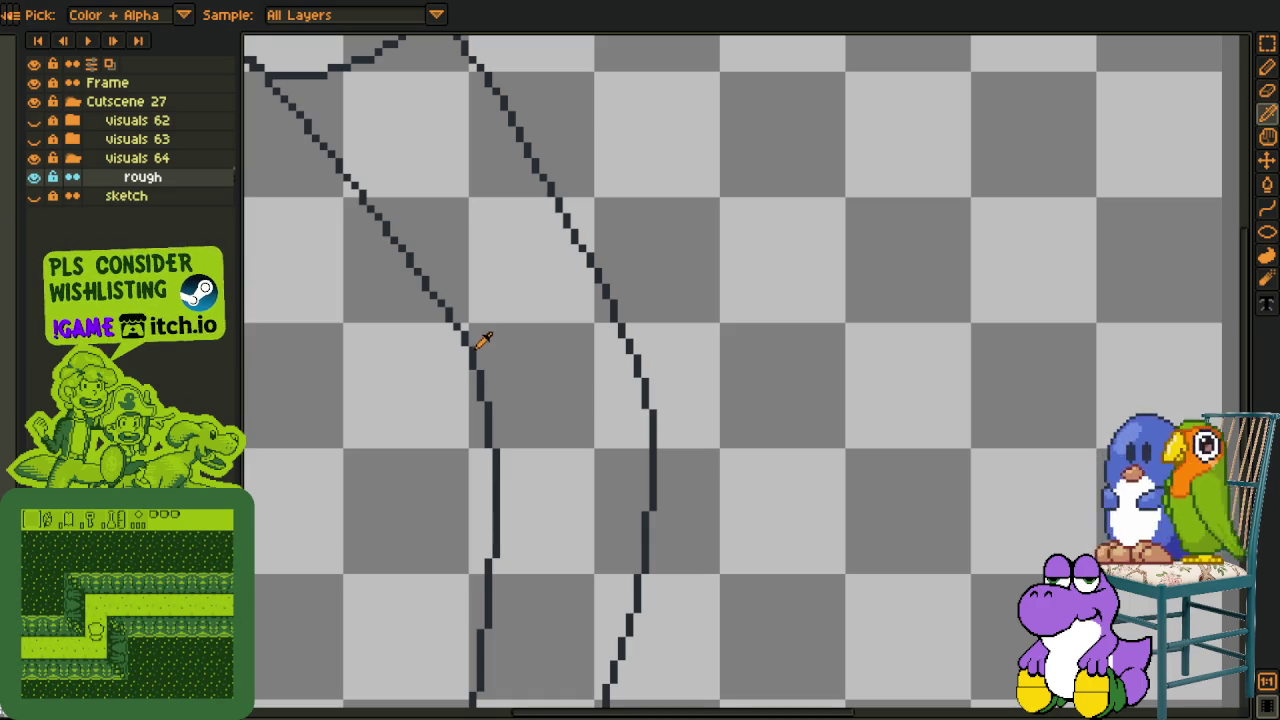
{"action": "key", "text": "b"}
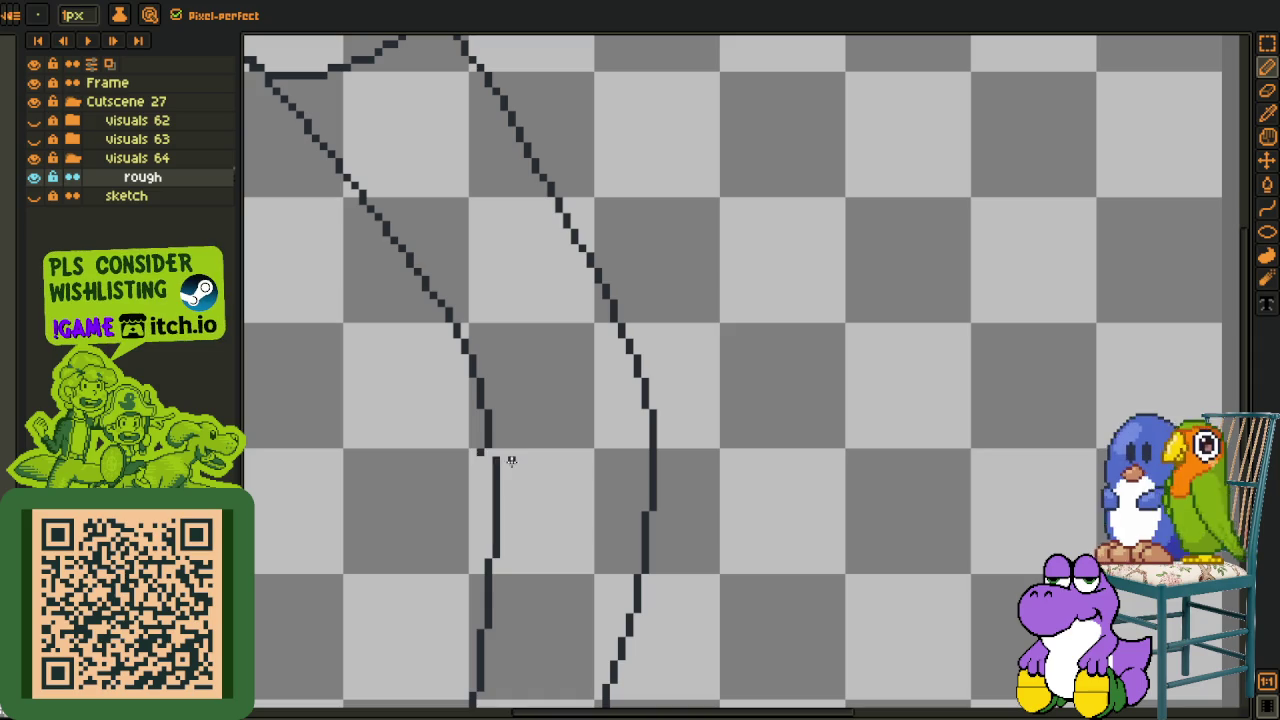
{"action": "key", "text": "i"}
{"action": "scroll", "coordinate": [525, 449], "scroll_direction": "down", "scroll_amount": 3}
{"action": "key", "text": "ctrl+s"}
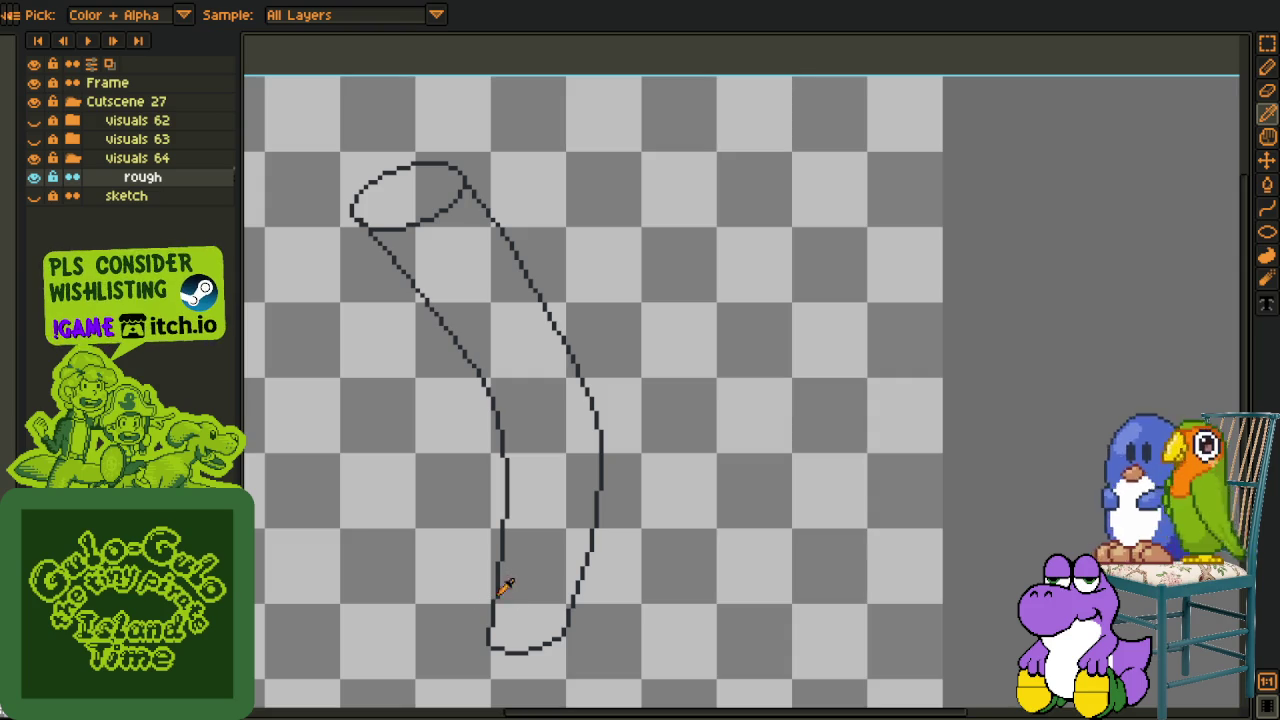
{"action": "scroll", "coordinate": [527, 585], "scroll_direction": "down", "scroll_amount": 1}
{"action": "scroll", "coordinate": [549, 623], "scroll_direction": "up", "scroll_amount": 2}
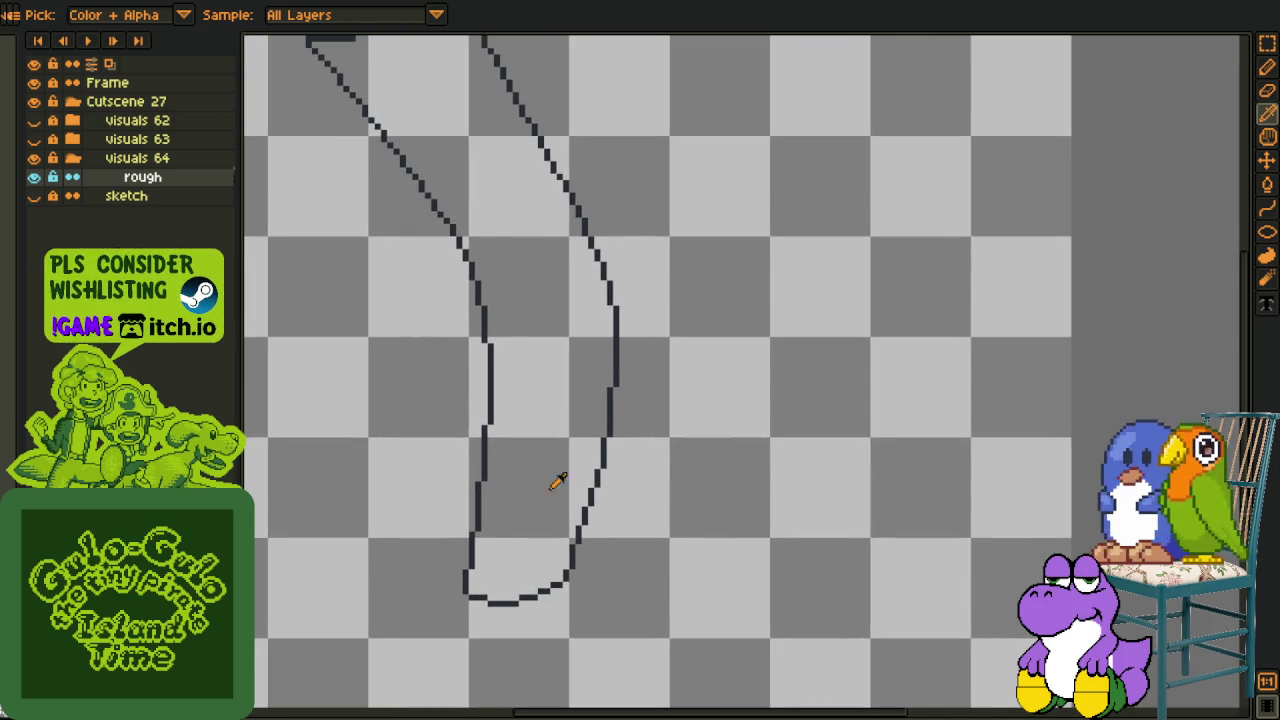
{"action": "scroll", "coordinate": [532, 470], "scroll_direction": "down", "scroll_amount": 2}
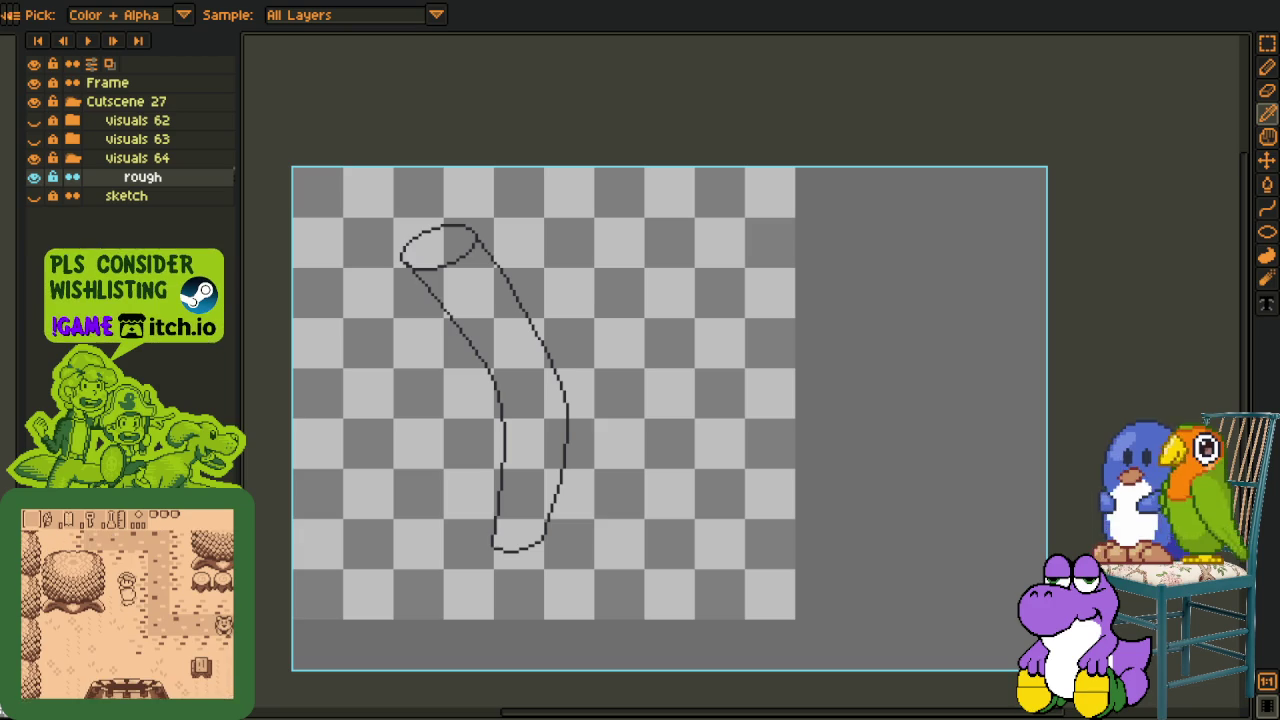
{"action": "scroll", "coordinate": [432, 545], "scroll_direction": "up", "scroll_amount": 1}
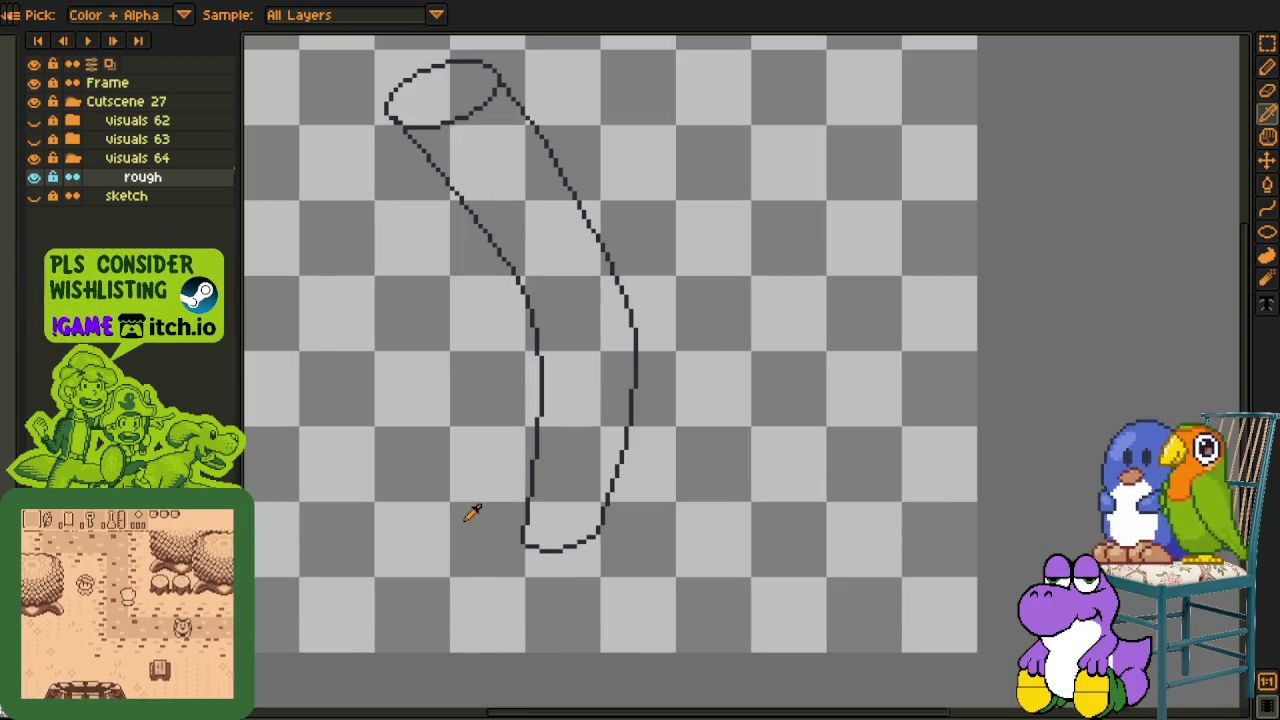
{"action": "scroll", "coordinate": [459, 545], "scroll_direction": "left", "scroll_amount": 2}
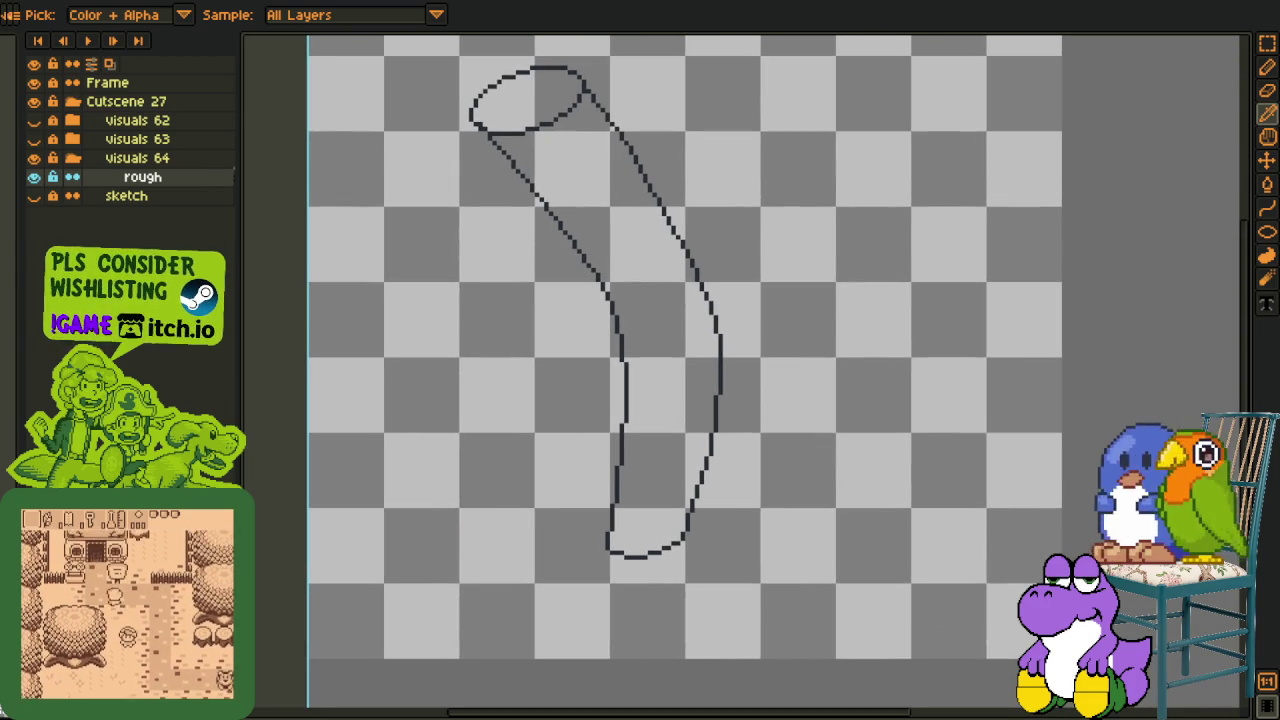